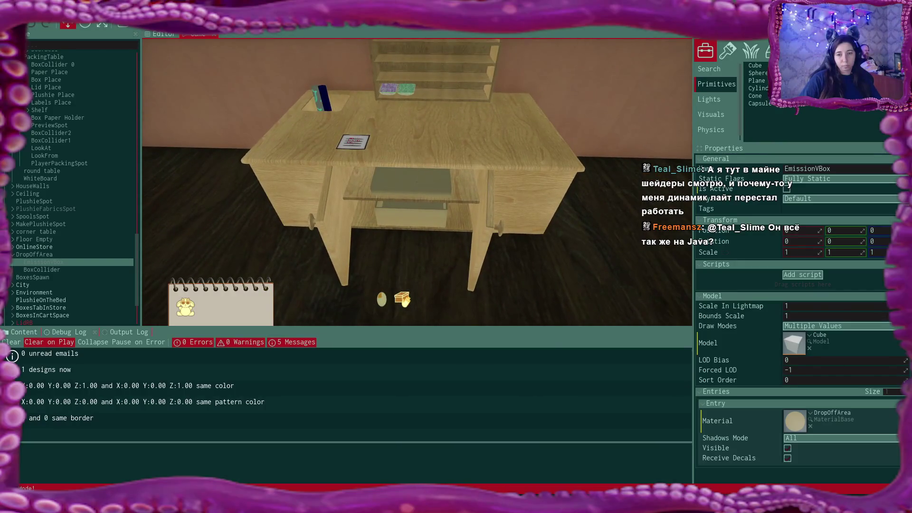
# Set an open box down on the packing desk and release it
pyautogui.click(417, 181)
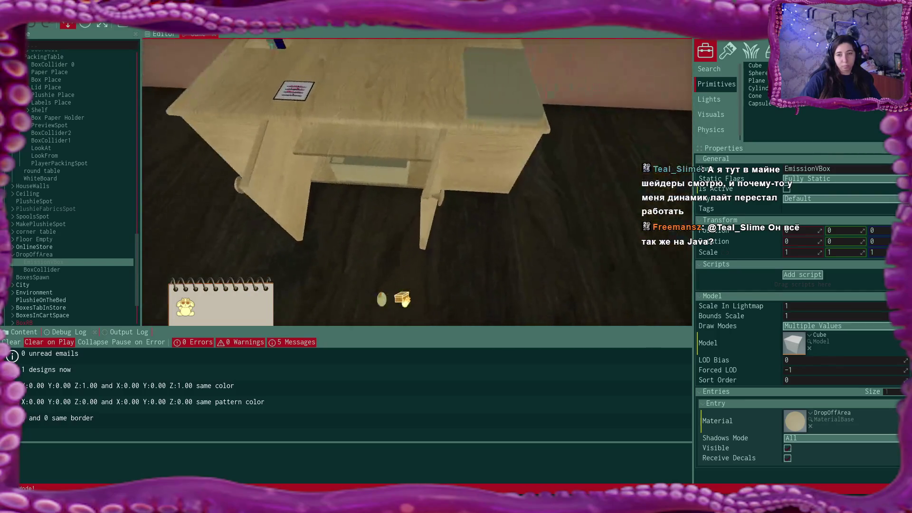
pyautogui.click(417, 182)
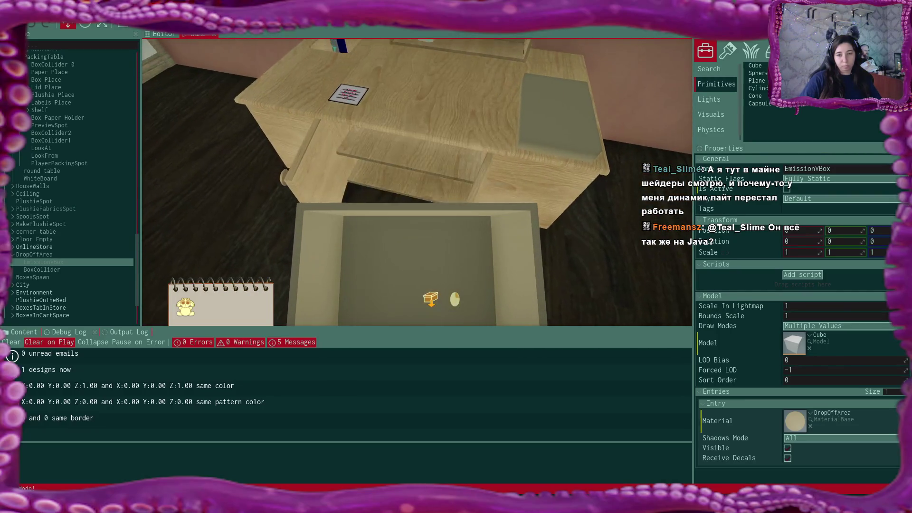
pyautogui.click(417, 182)
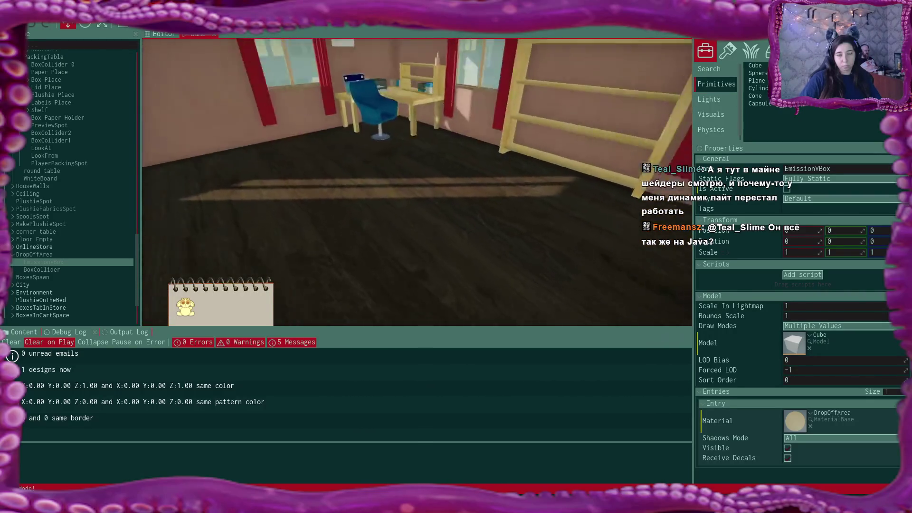
# Take a plushie from the shelf and drop it into the open box
pyautogui.click(418, 183)
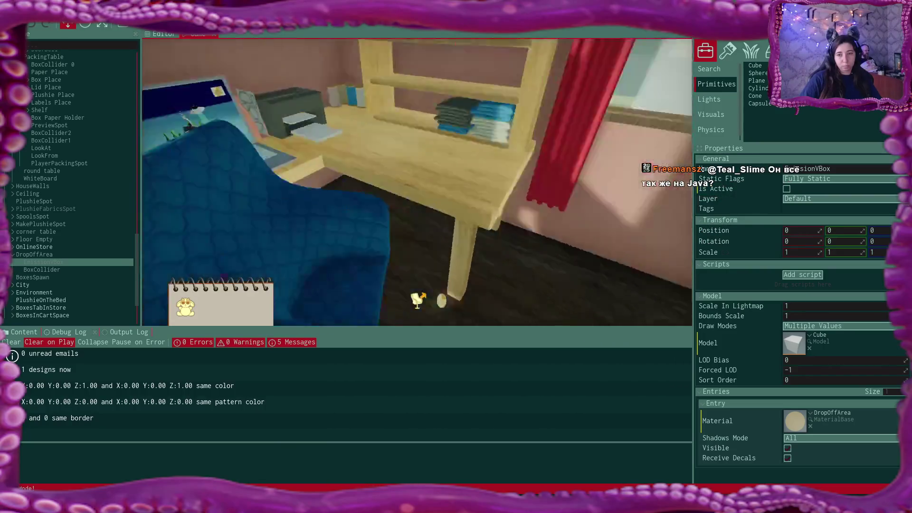
pyautogui.click(418, 182)
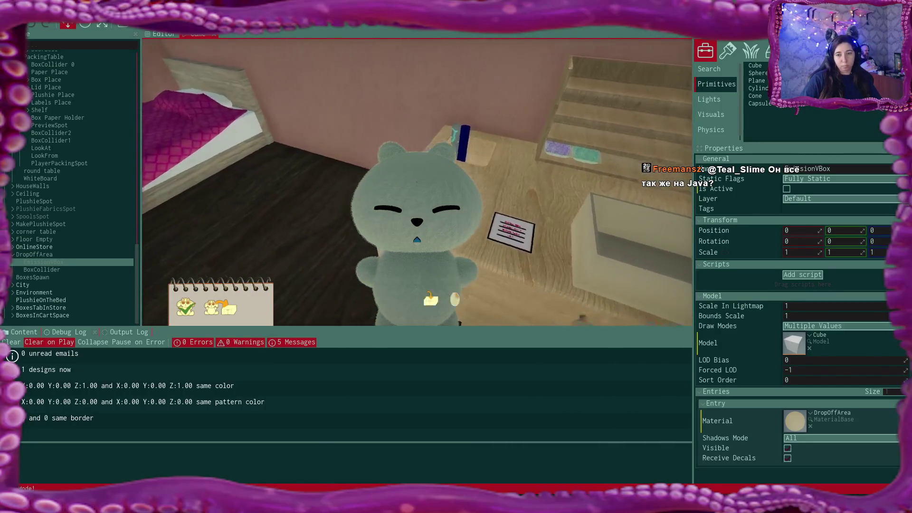
pyautogui.click(417, 183)
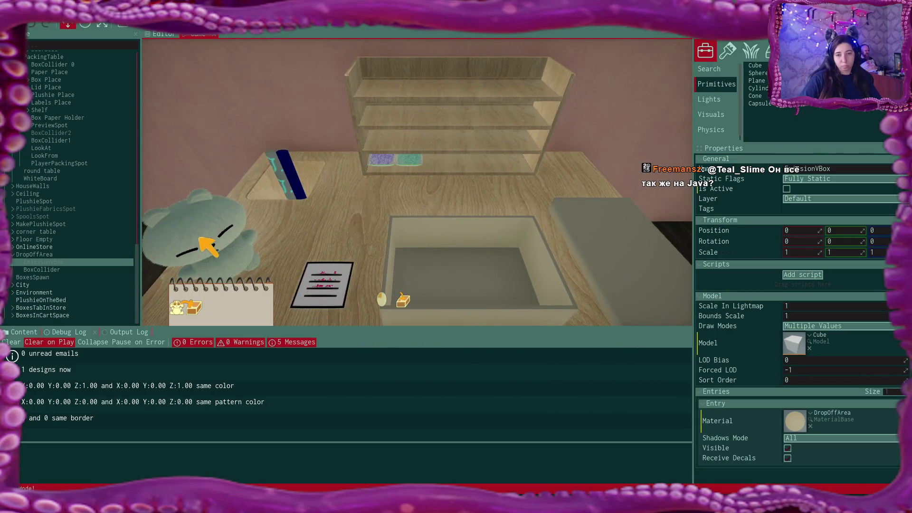
pyautogui.click(200, 239)
pyautogui.click(340, 285)
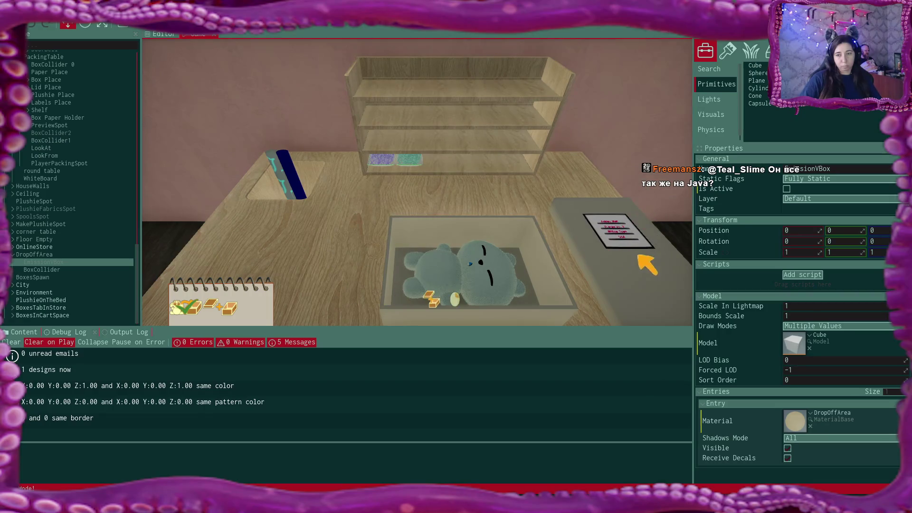
# Stick the Ashley Well address label on the box and leave it in the drop-off corner
pyautogui.click(640, 257)
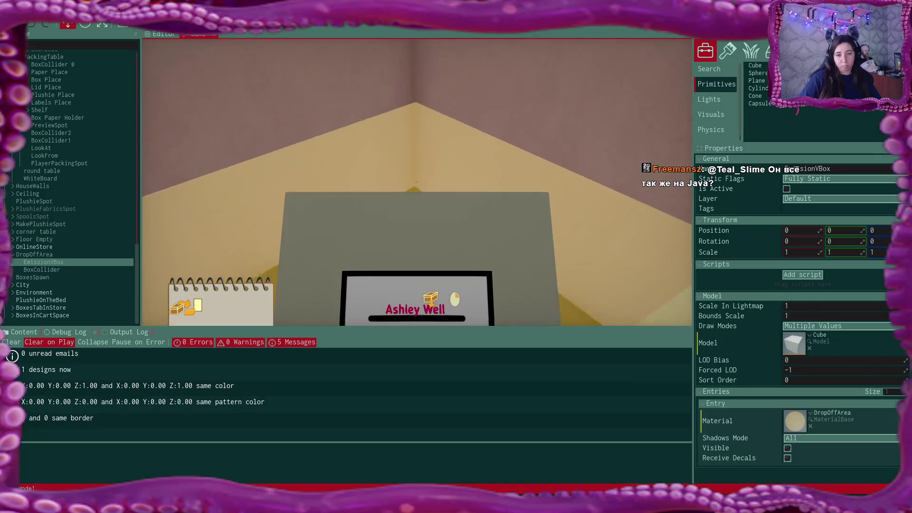
pyautogui.click(417, 183)
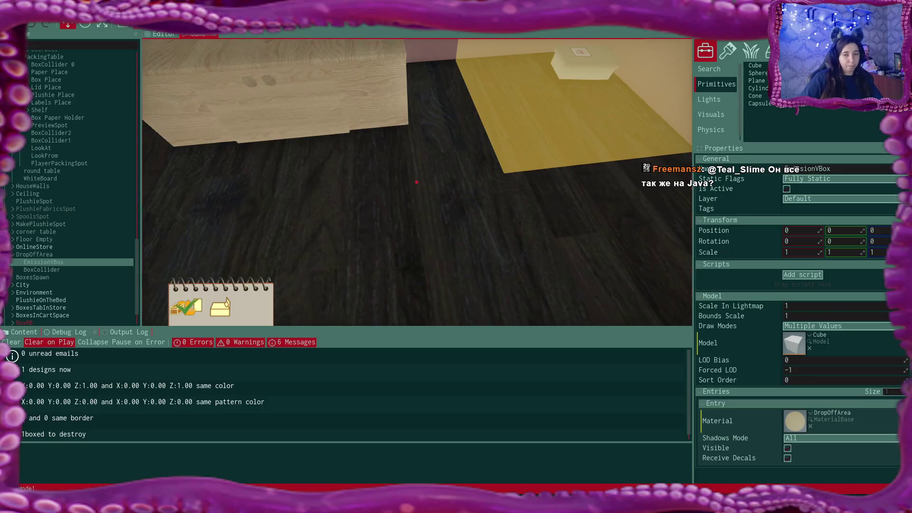
# Walk to the bed and confirm Yes in the Sleep now? dialog to end the day
pyautogui.press('Escape')
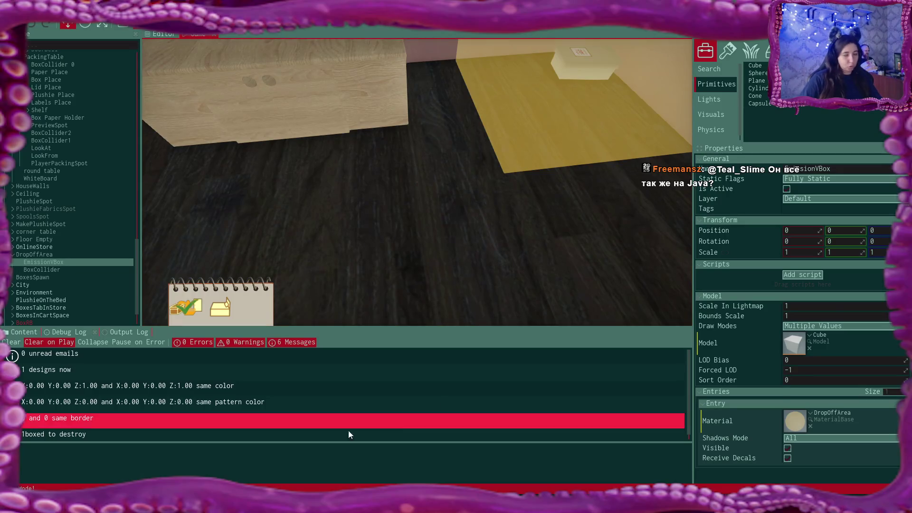
pyautogui.scroll(-1, 219, 418)
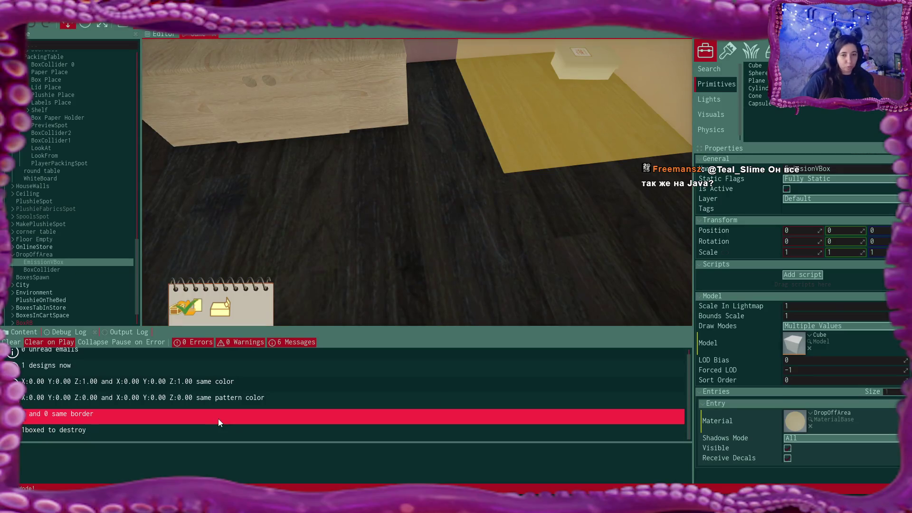
pyautogui.click(416, 188)
pyautogui.press('w')
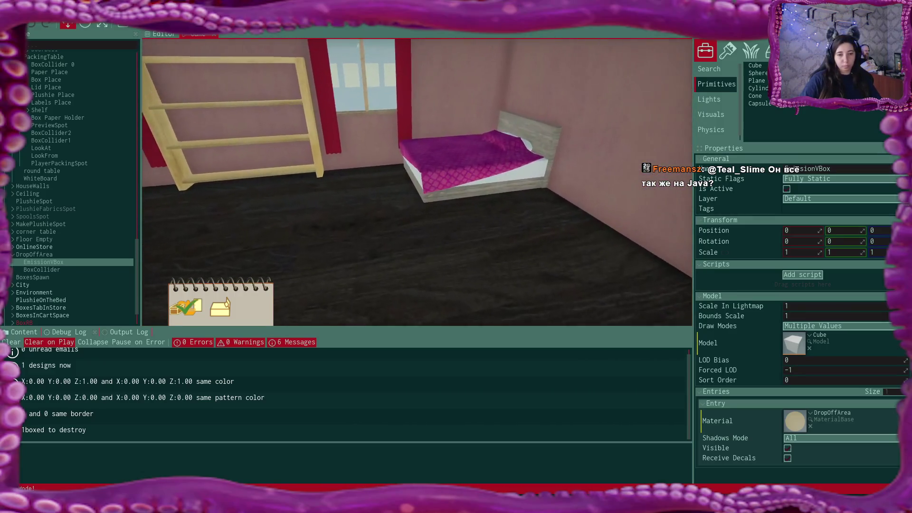
pyautogui.click(421, 187)
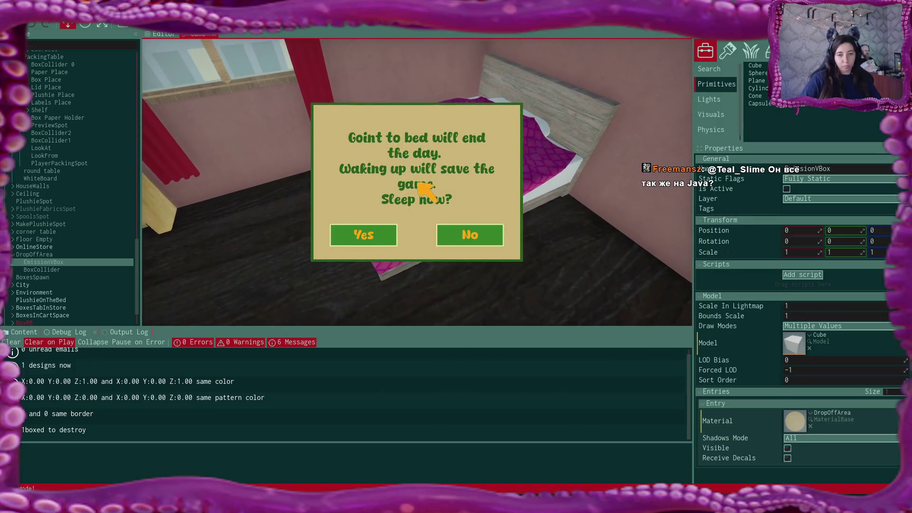
pyautogui.click(365, 236)
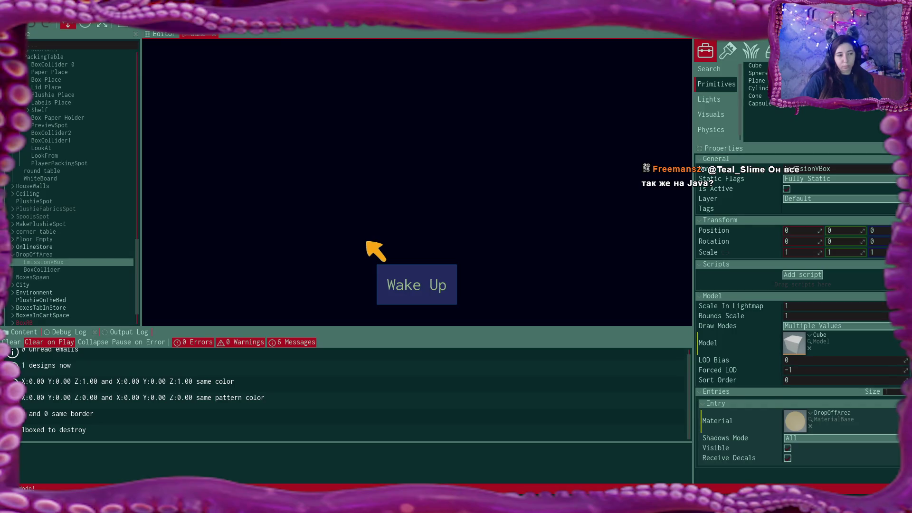
# Wake up to the next morning and start walking toward the table
pyautogui.click(416, 285)
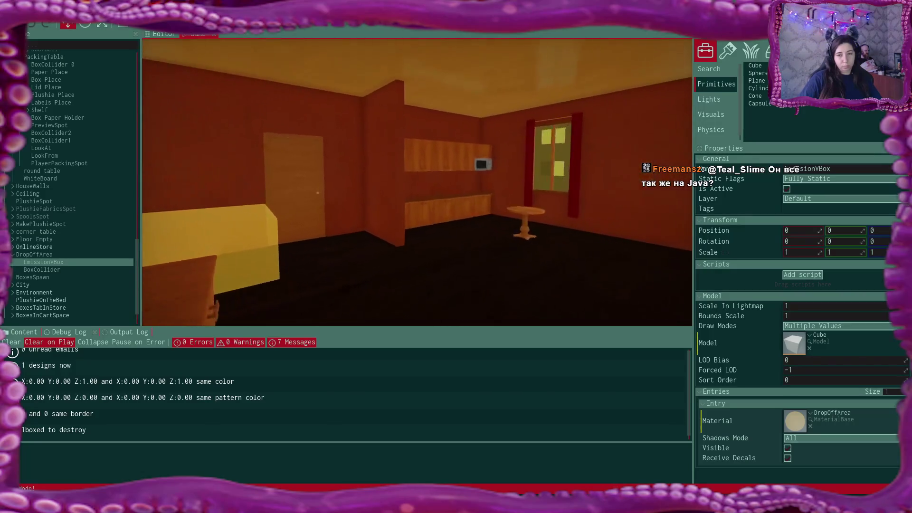
pyautogui.press('w')
pyautogui.press('w')
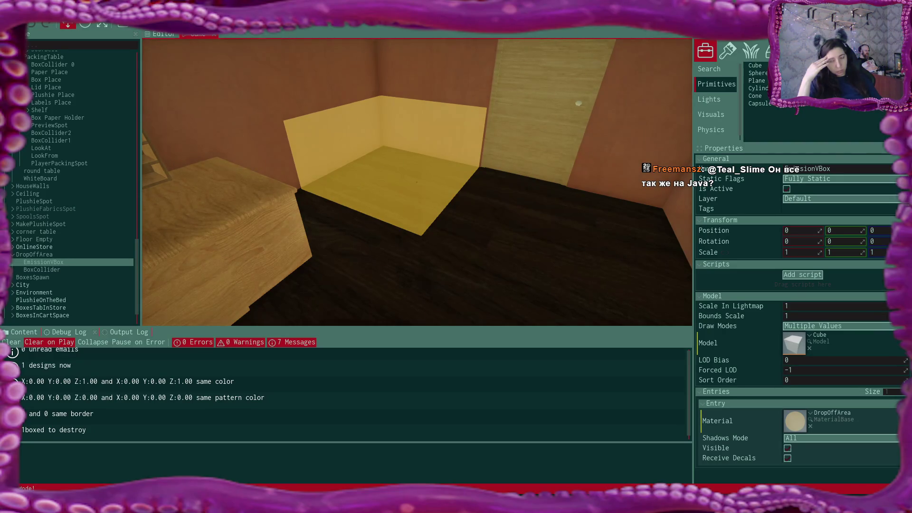
# Turn right and walk forward across the room to the desk with the laptop and chair
pyautogui.press('d')
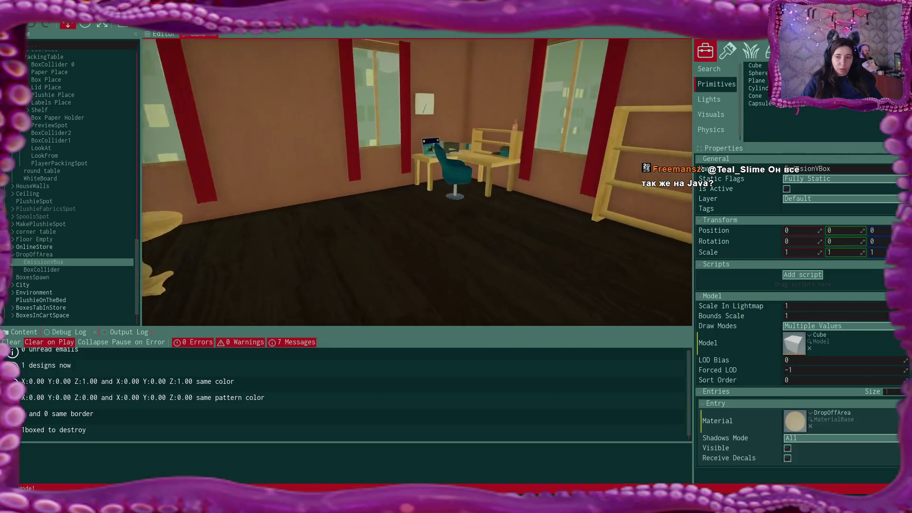
pyautogui.press('w')
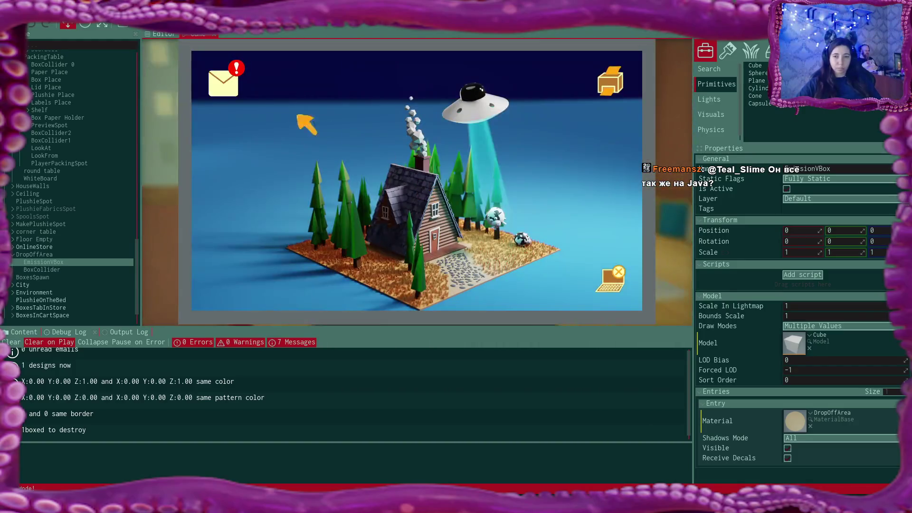
pyautogui.click(221, 82)
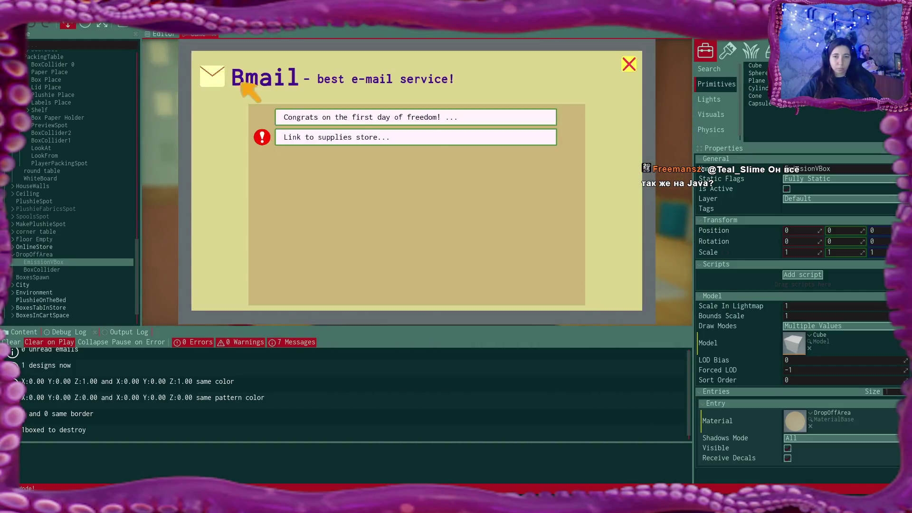
pyautogui.click(432, 141)
pyautogui.click(431, 284)
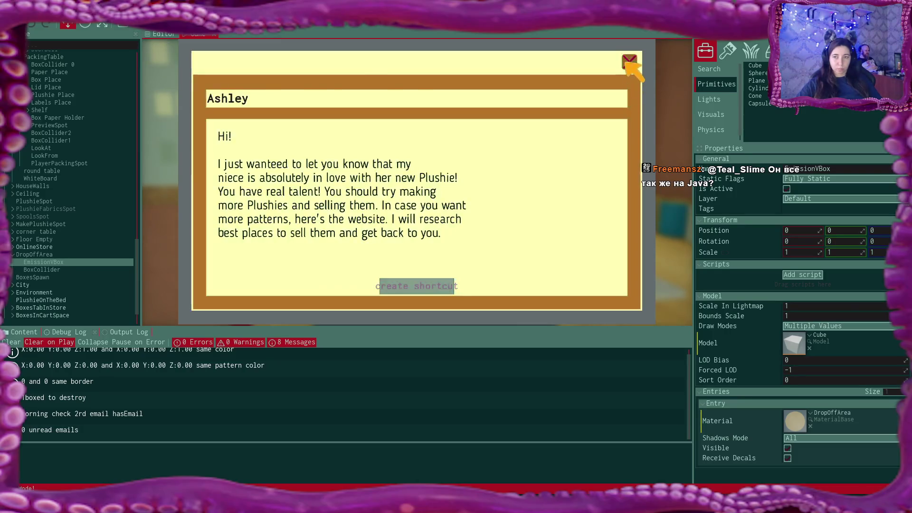
pyautogui.click(629, 66)
# Add a fabric roll plus the black and yellow boxes to the store cart
pyautogui.click(286, 87)
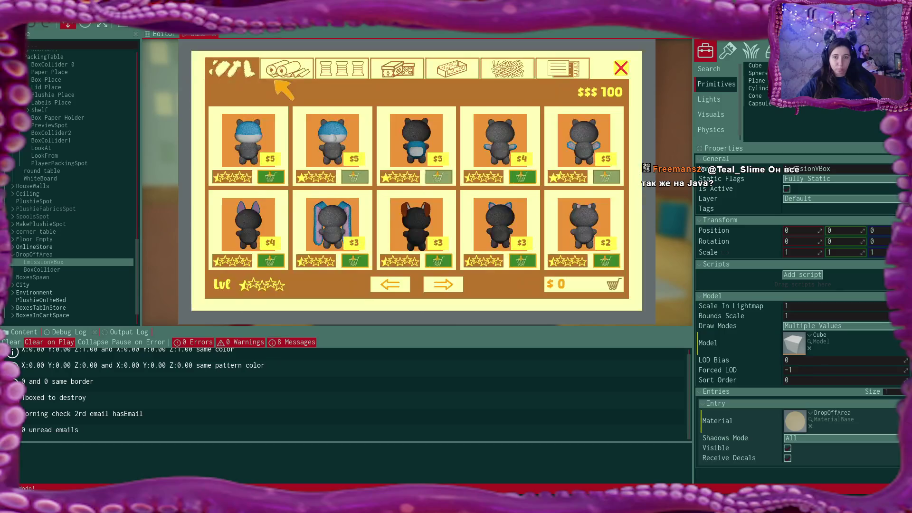
pyautogui.click(289, 69)
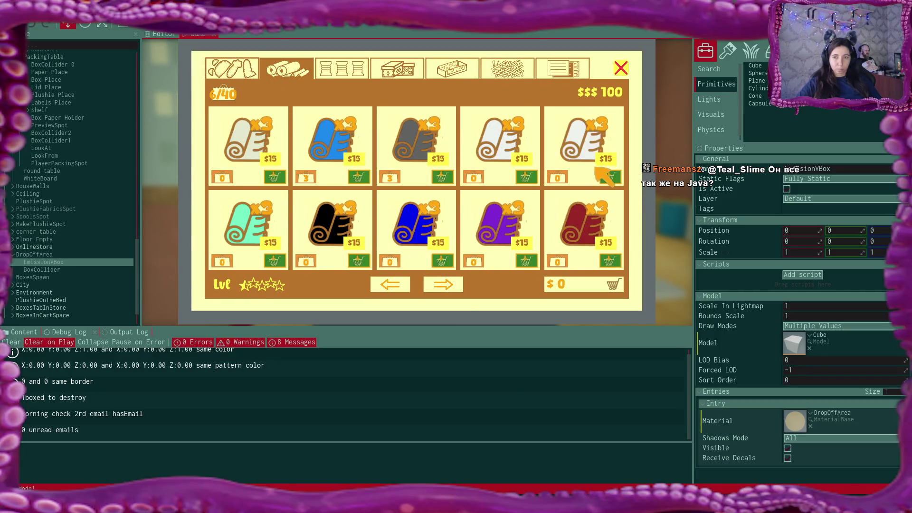
pyautogui.click(607, 177)
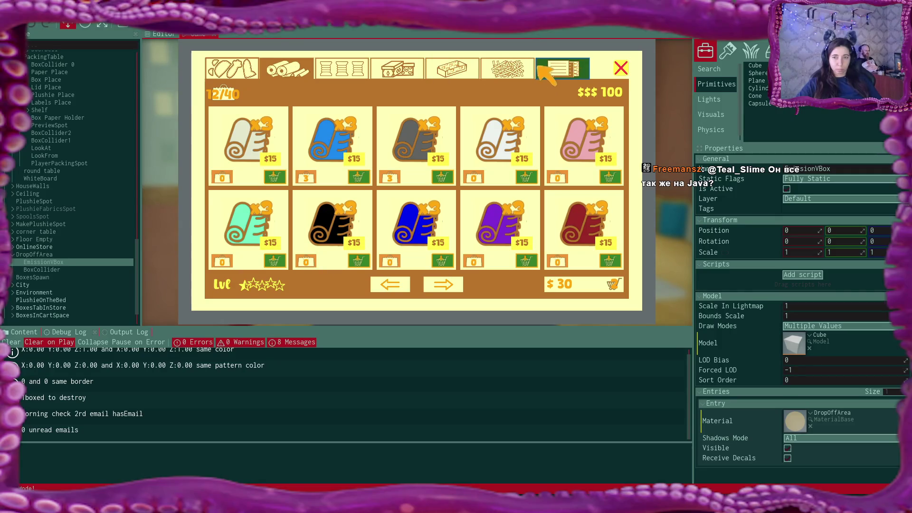
pyautogui.click(399, 71)
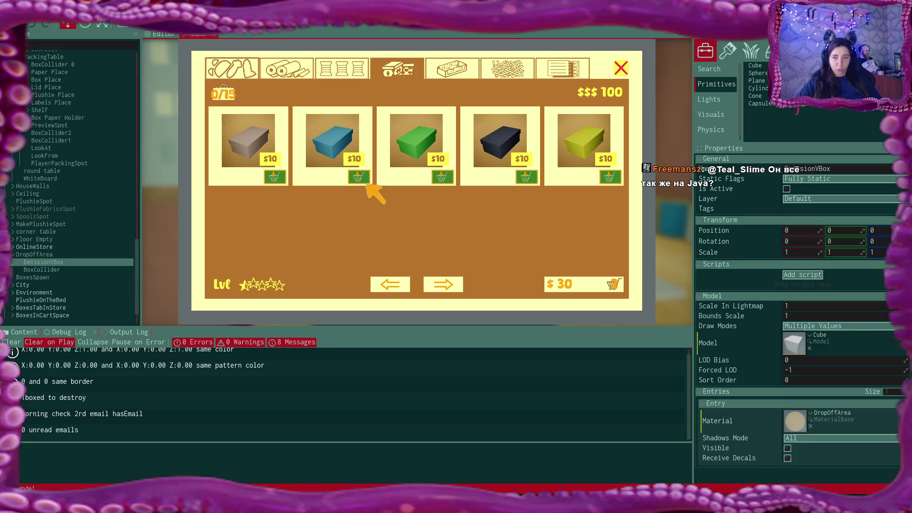
pyautogui.click(526, 178)
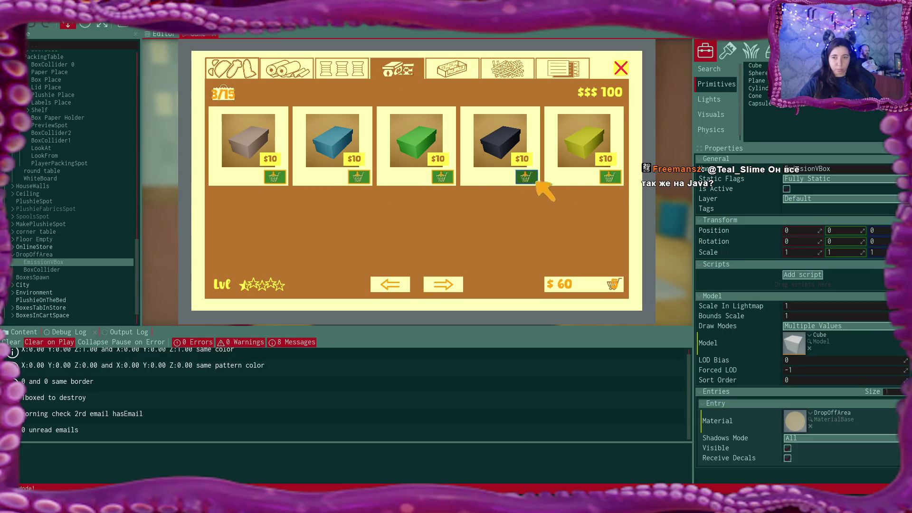
pyautogui.click(610, 177)
pyautogui.click(599, 285)
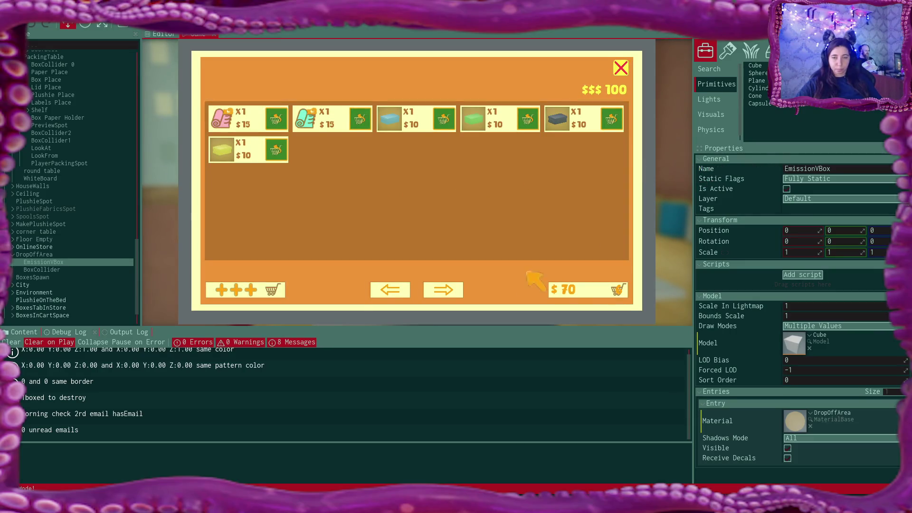
# Add another fabric roll, pay the $85 cart leaving $15, and close the shop
pyautogui.click(246, 289)
pyautogui.click(286, 71)
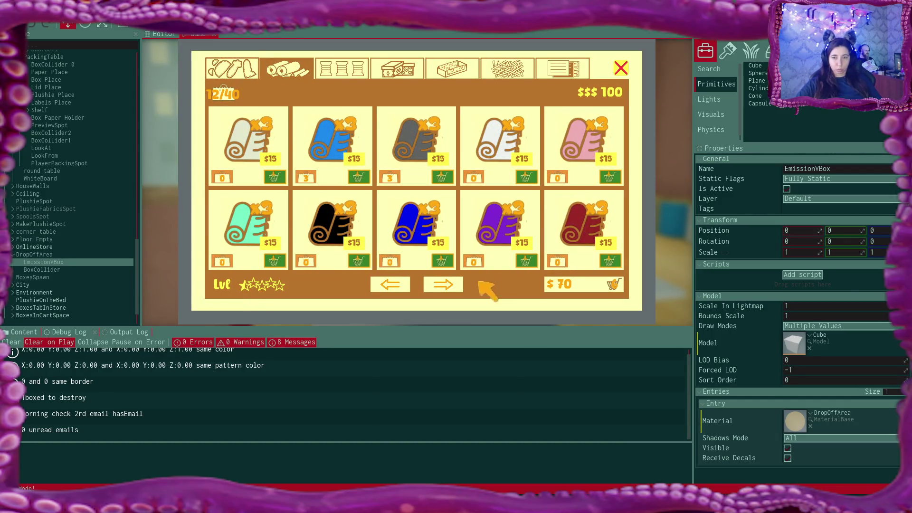
pyautogui.click(444, 285)
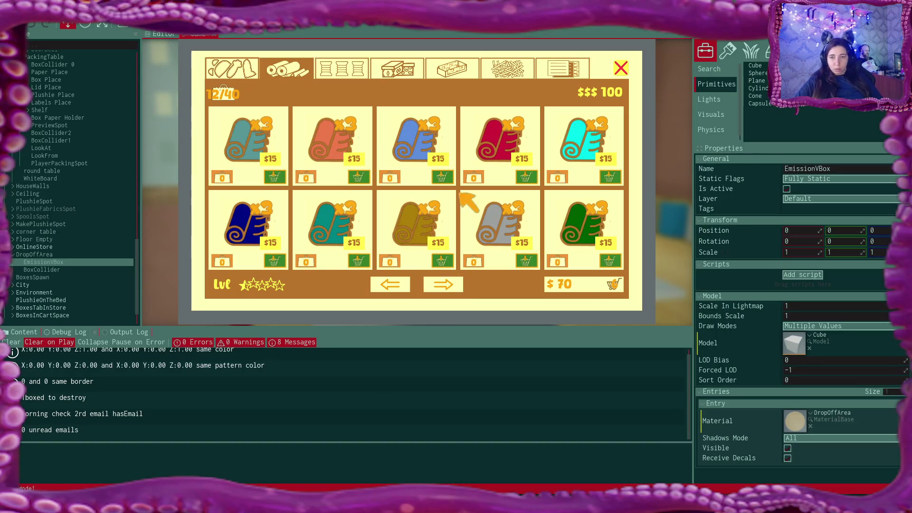
pyautogui.click(580, 288)
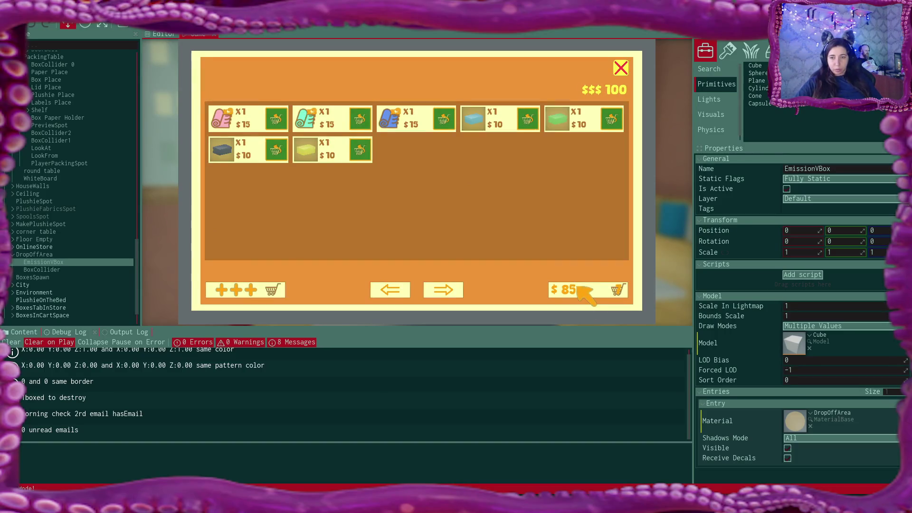
pyautogui.click(571, 294)
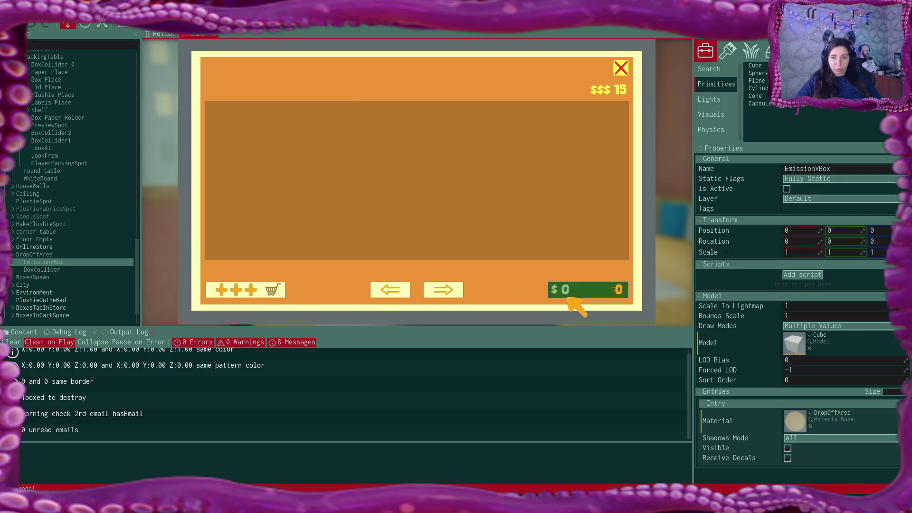
pyautogui.click(621, 68)
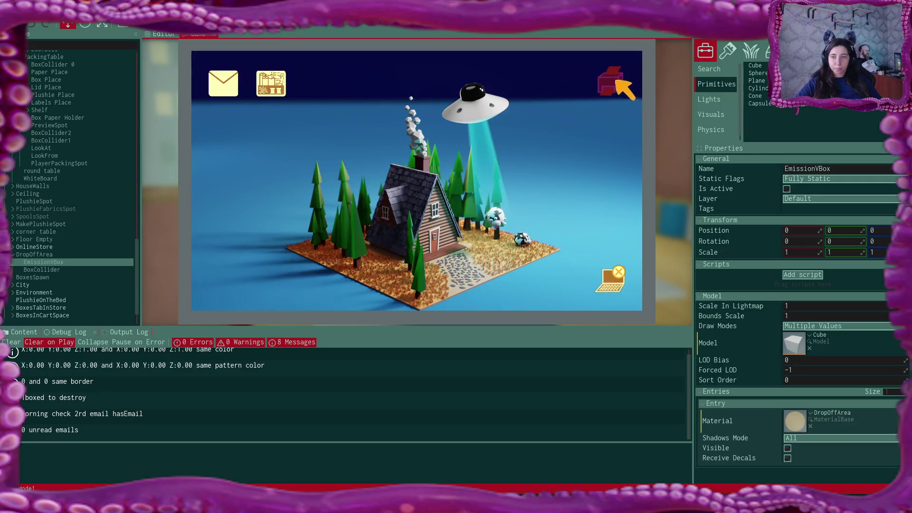
# Leave the laptop and walk around the room back to the fabric desk
pyautogui.click(621, 285)
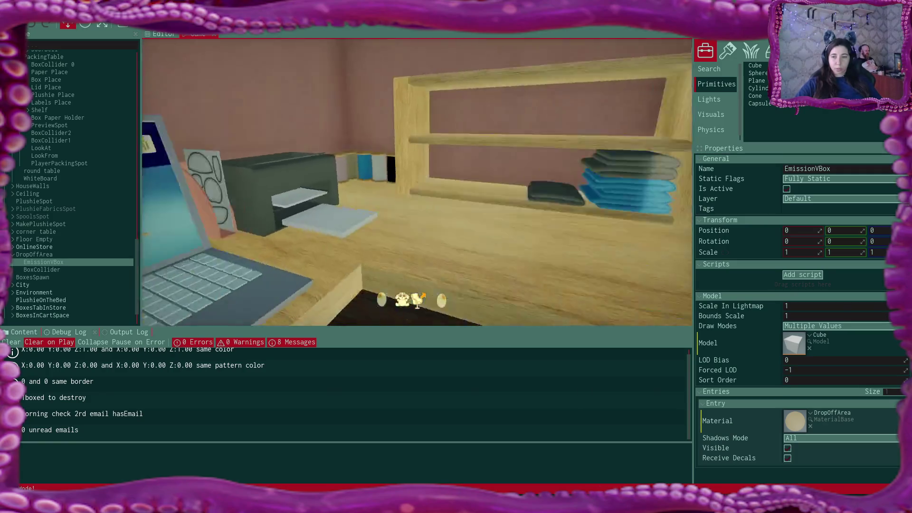
pyautogui.press('w')
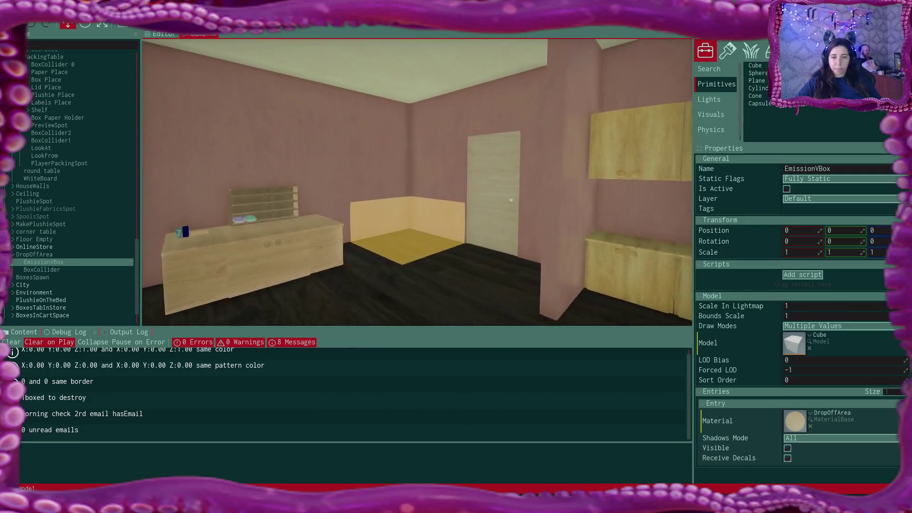
pyautogui.press('w')
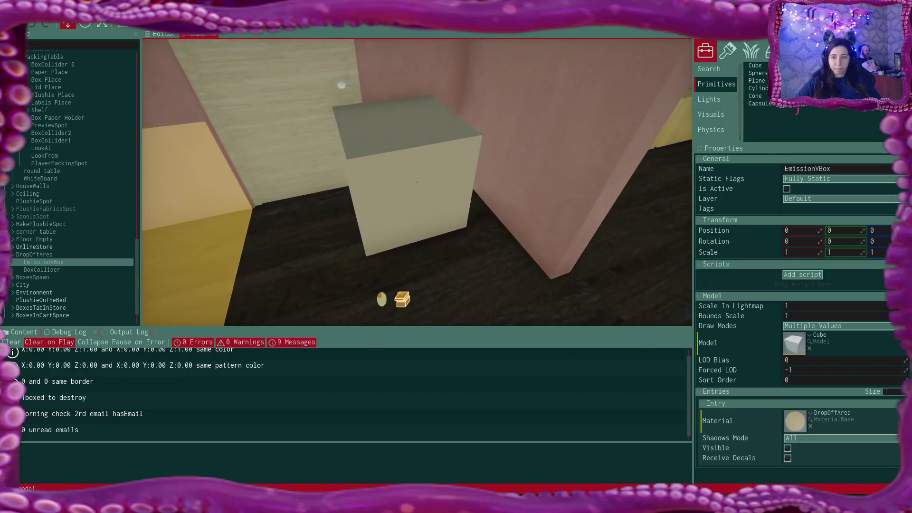
pyautogui.press('w')
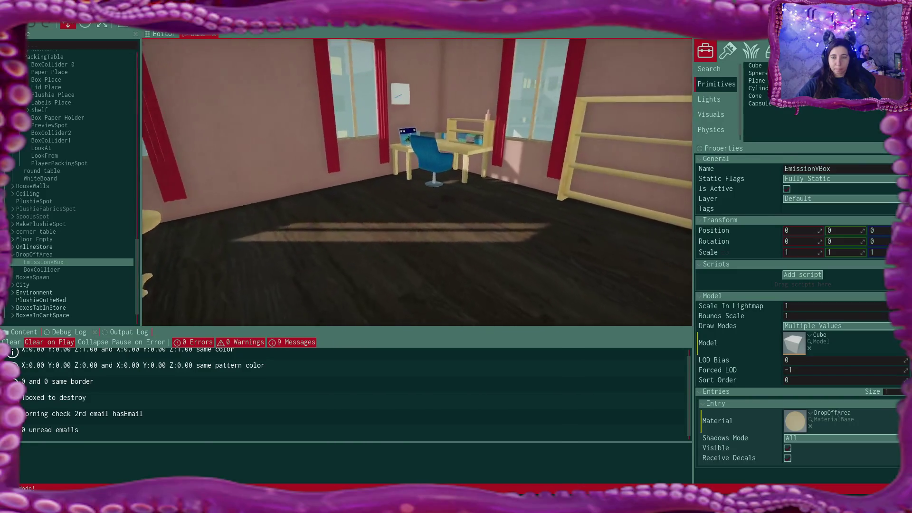
pyautogui.press('w')
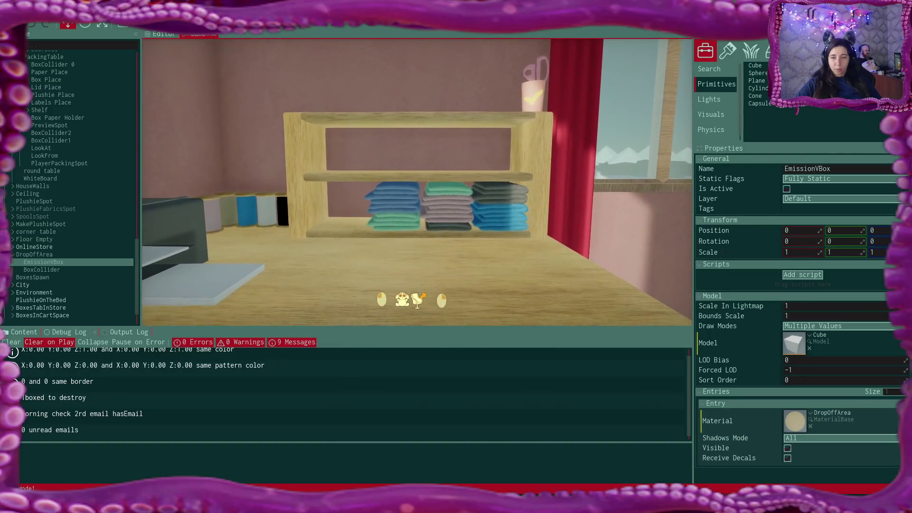
# Pick up the blue and grey plushies, shelve them side by side, and sit at the laptop
pyautogui.click(418, 297)
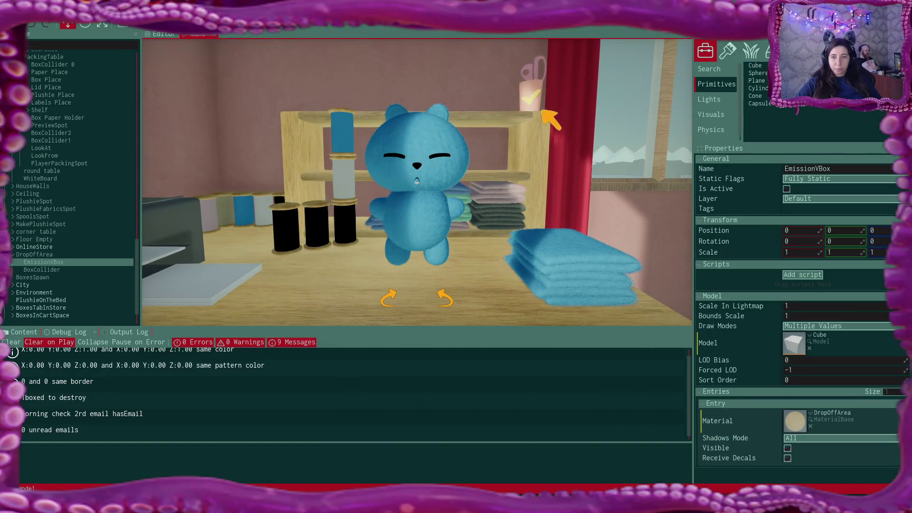
pyautogui.press('w')
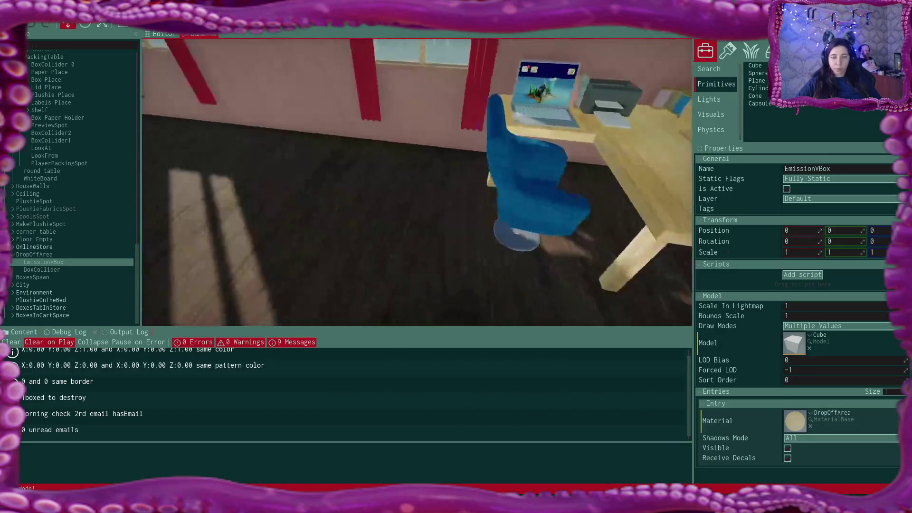
pyautogui.press('s')
pyautogui.click(418, 182)
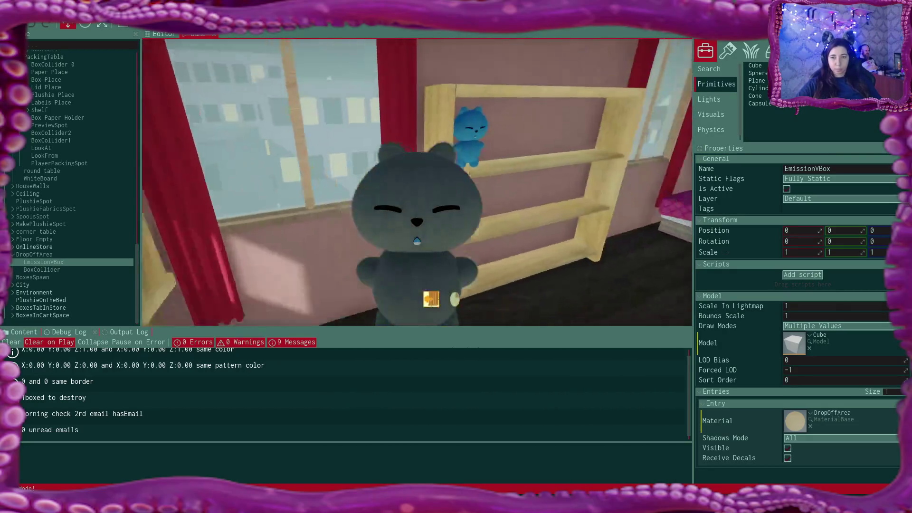
pyautogui.click(417, 183)
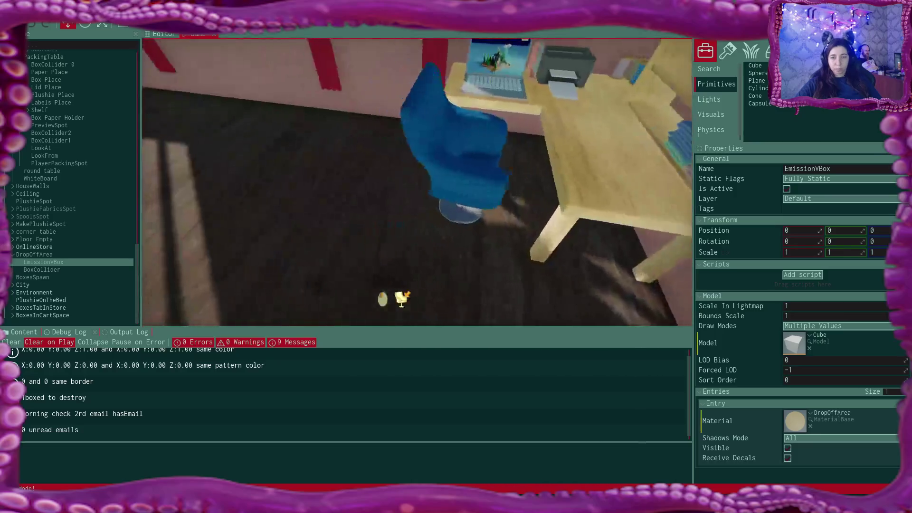
pyautogui.click(417, 182)
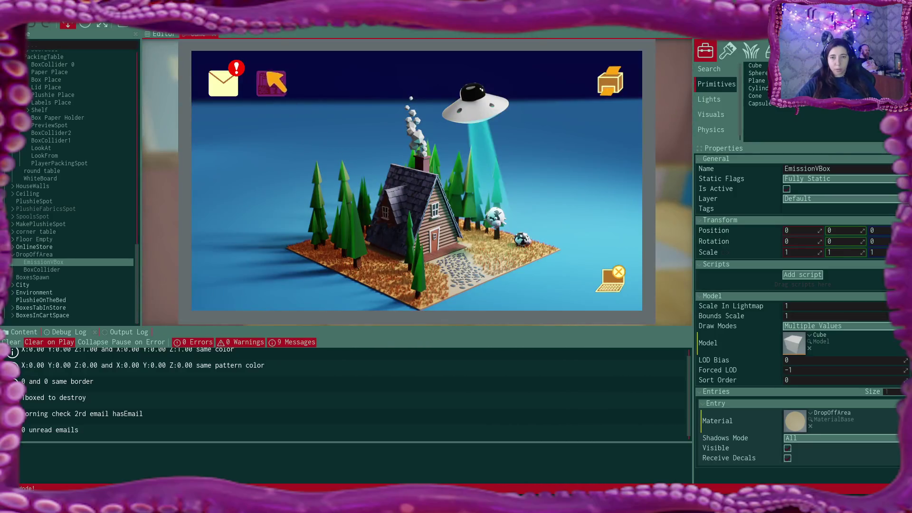
# Accept the selling email's offer to open an online shop and confirm the shop name
pyautogui.click(223, 81)
pyautogui.click(357, 155)
pyautogui.click(419, 285)
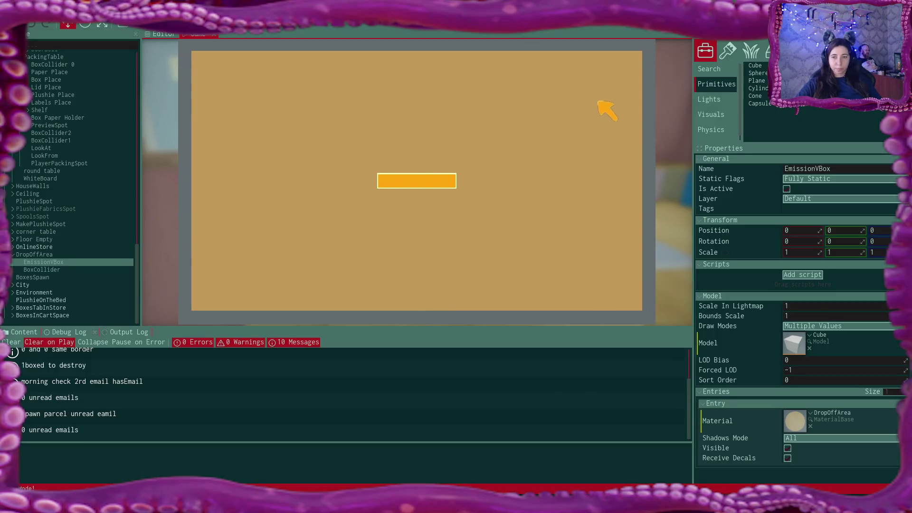
pyautogui.click(629, 62)
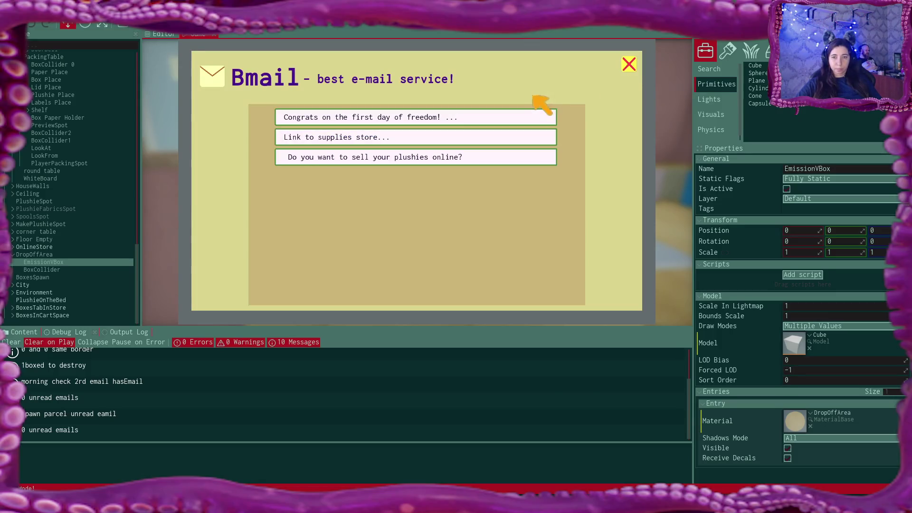
pyautogui.click(629, 64)
pyautogui.click(320, 93)
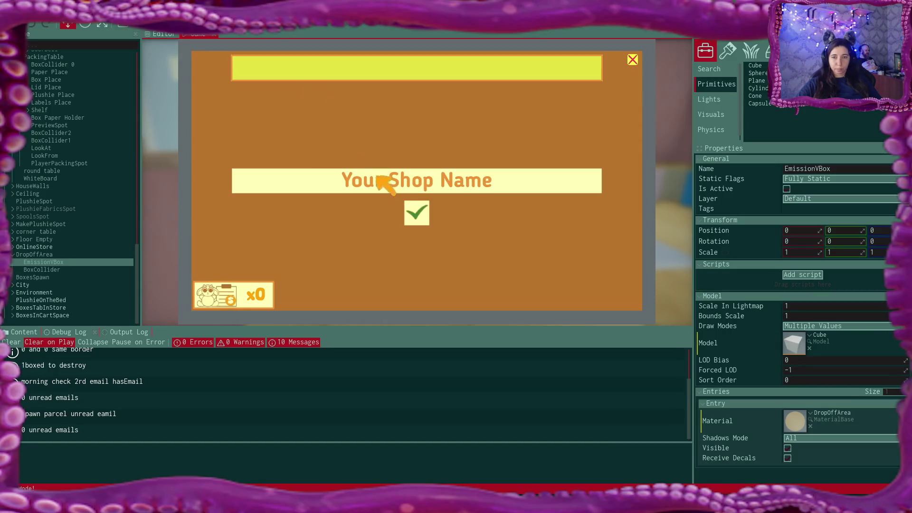
pyautogui.click(429, 213)
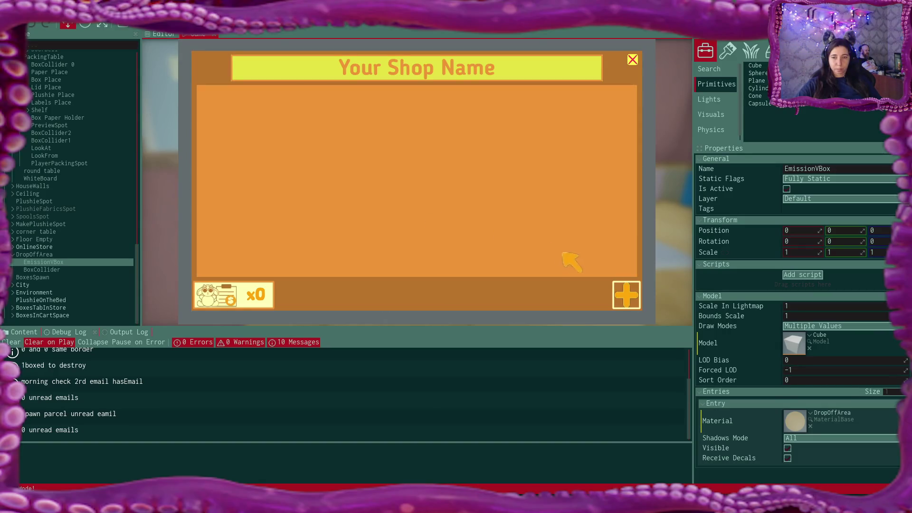
# List the blue and black plushies at $25 each, then close and reopen the shop
pyautogui.click(627, 294)
pyautogui.click(506, 272)
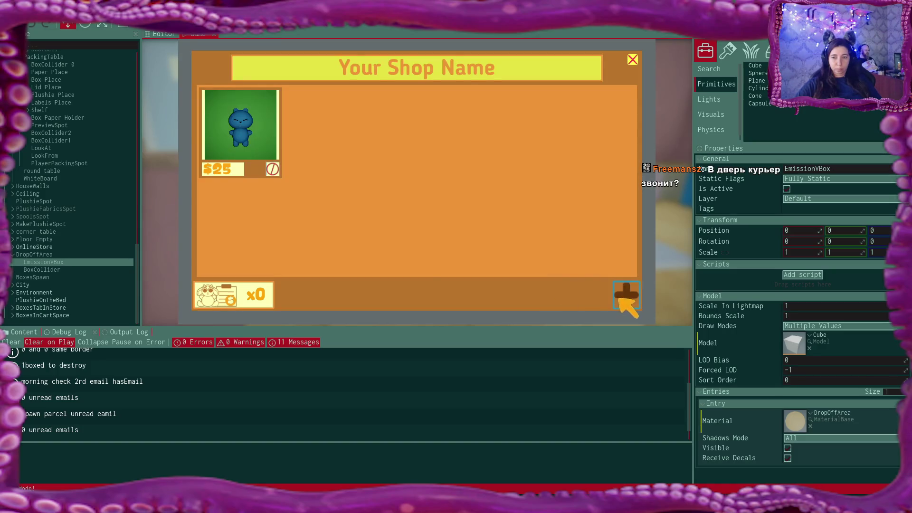
pyautogui.click(628, 299)
pyautogui.click(507, 273)
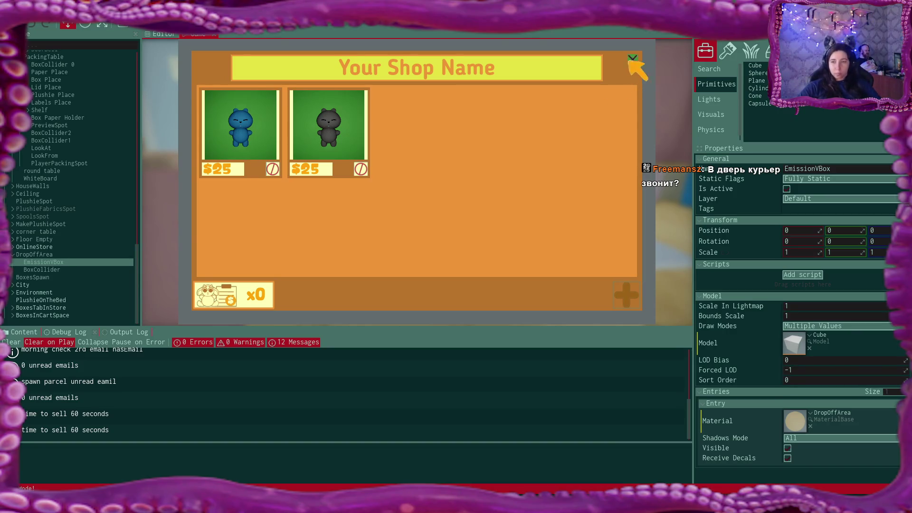
pyautogui.click(630, 57)
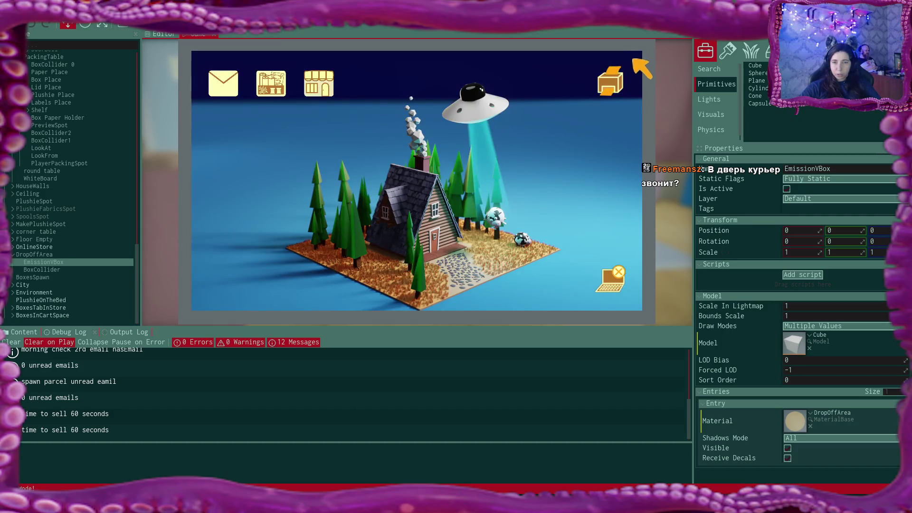
pyautogui.click(615, 278)
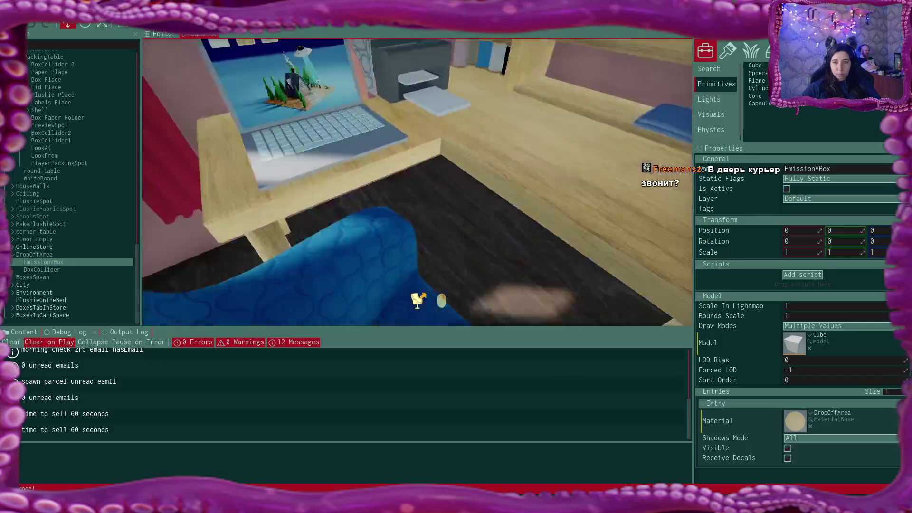
pyautogui.click(310, 83)
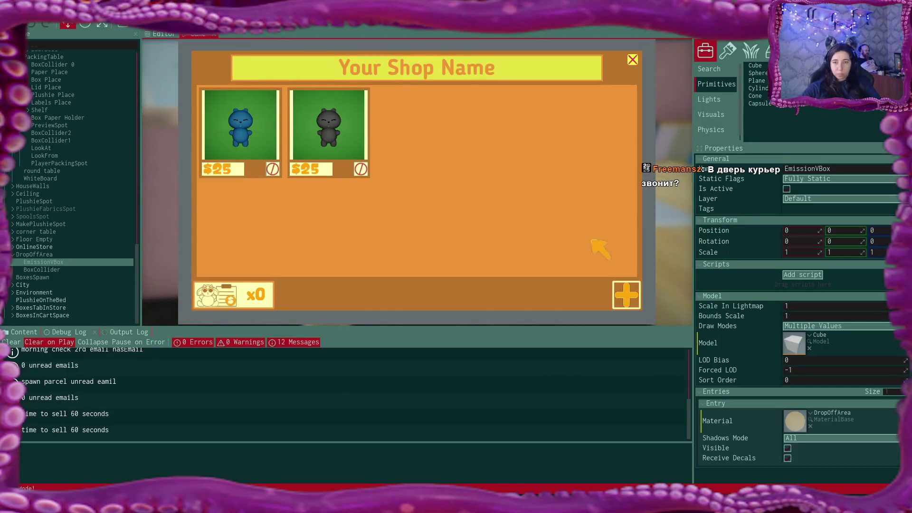
# List the pink plushie at $15 and switch the shop to its sold orders
pyautogui.click(626, 294)
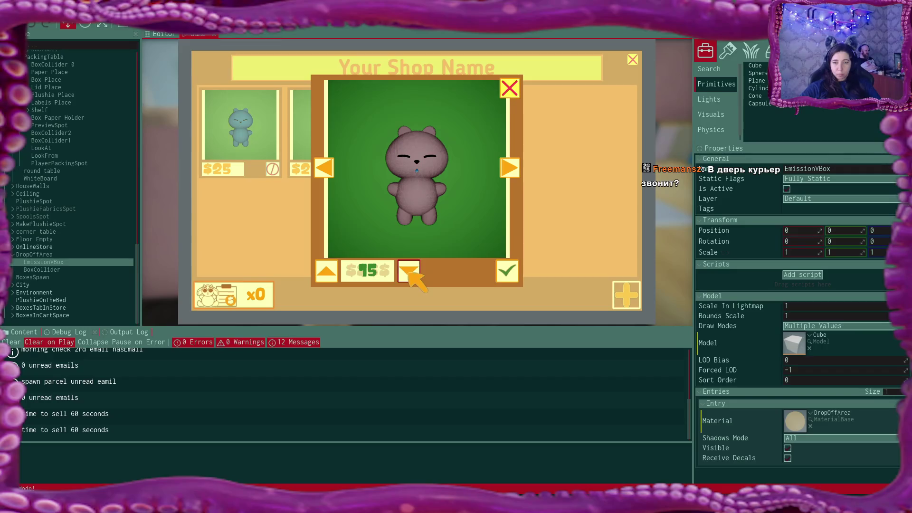
pyautogui.click(507, 272)
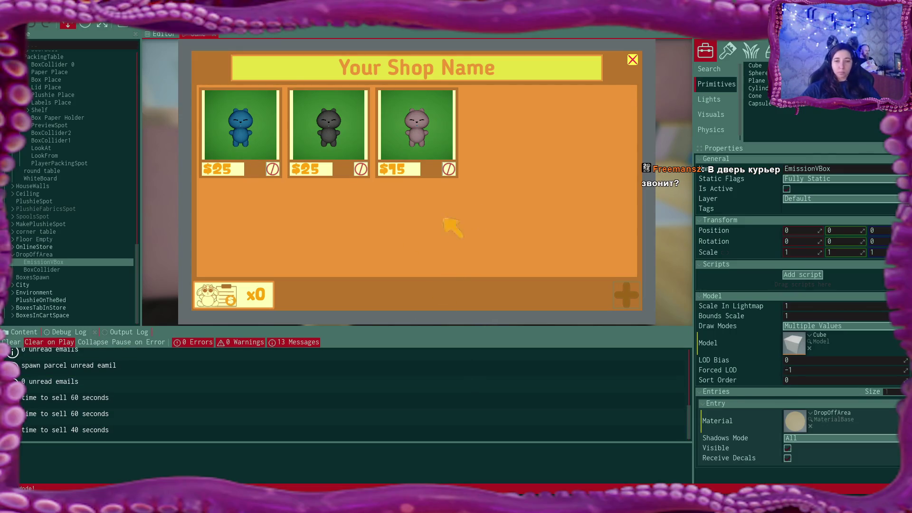
pyautogui.click(239, 300)
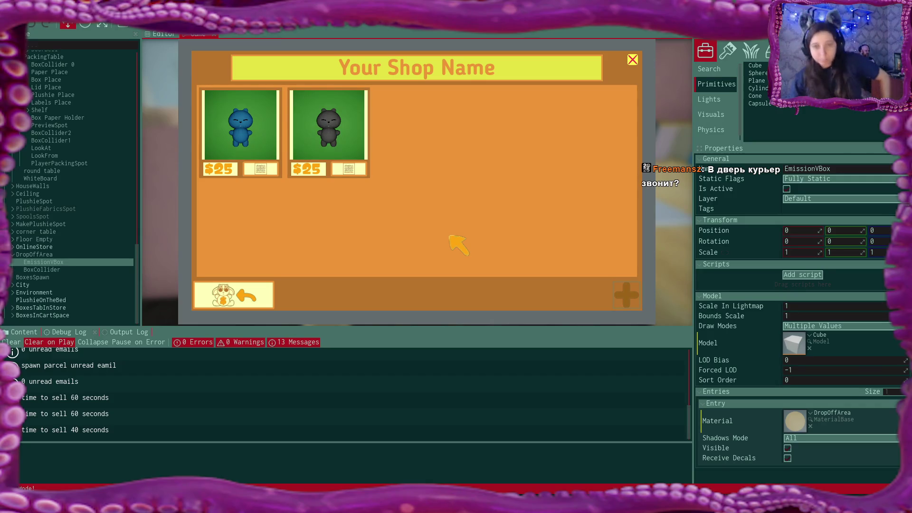
# Reveal the shipping addresses of all three orders and open the address-label collection
pyautogui.click(266, 171)
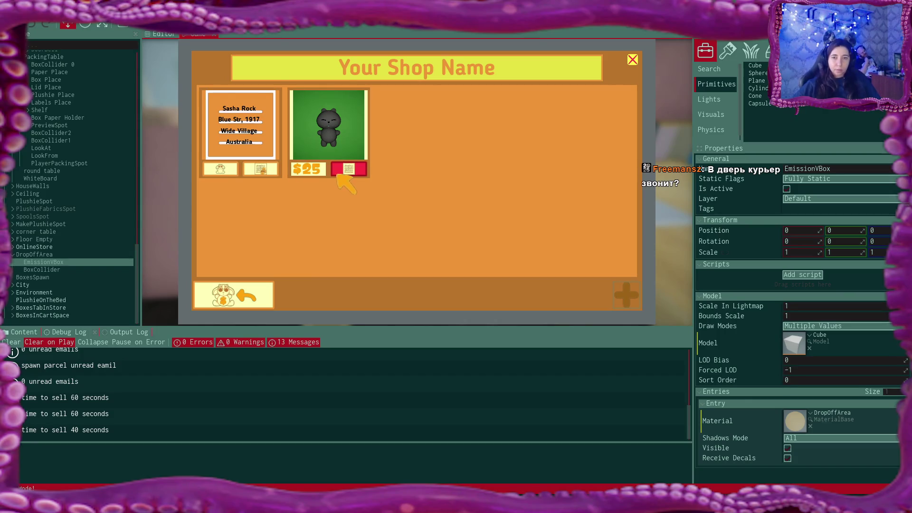
pyautogui.click(354, 177)
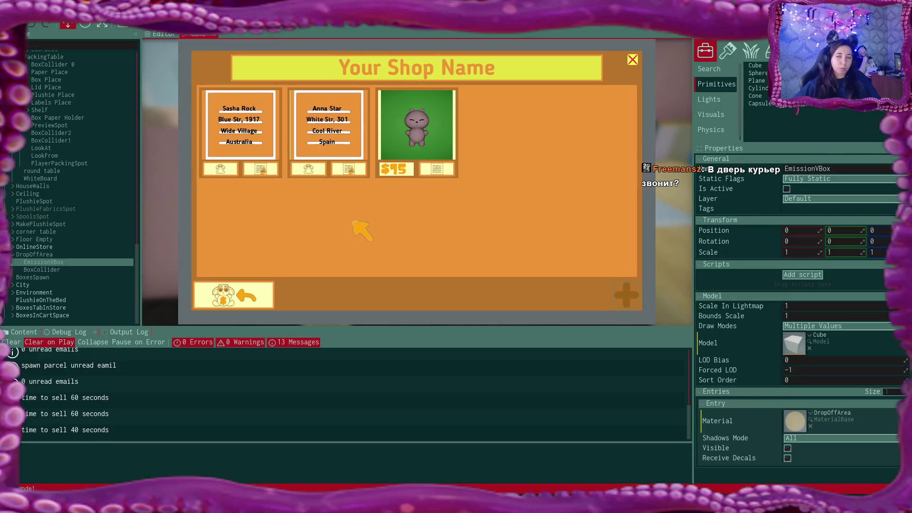
pyautogui.click(438, 169)
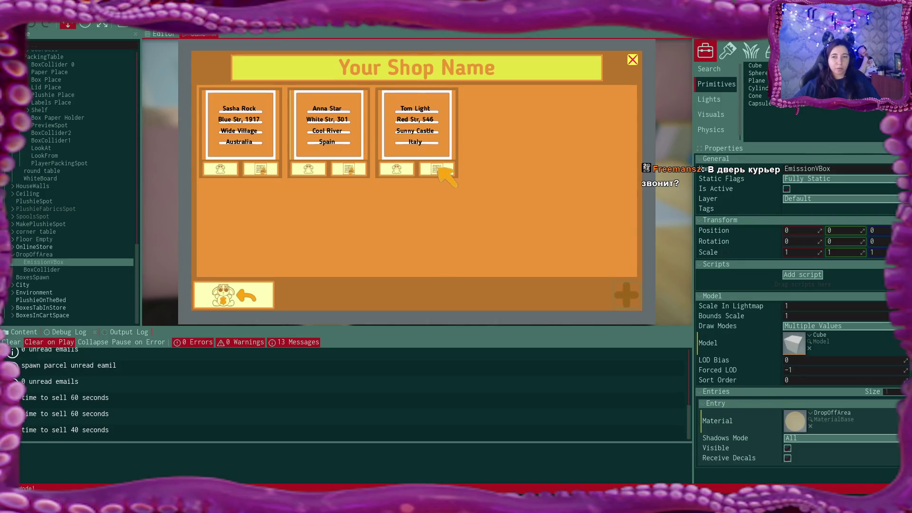
pyautogui.click(632, 60)
pyautogui.click(617, 80)
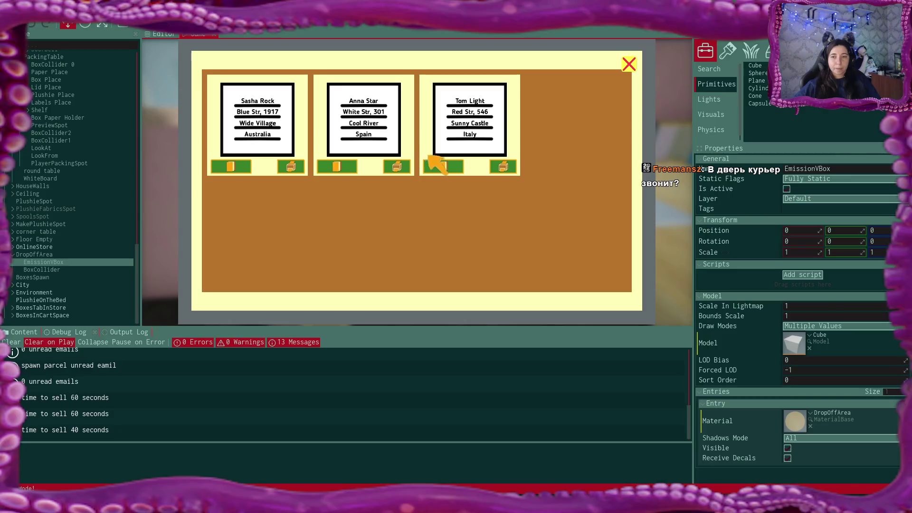
# Recolour the Tom Light label text light pink and print it
pyautogui.click(438, 167)
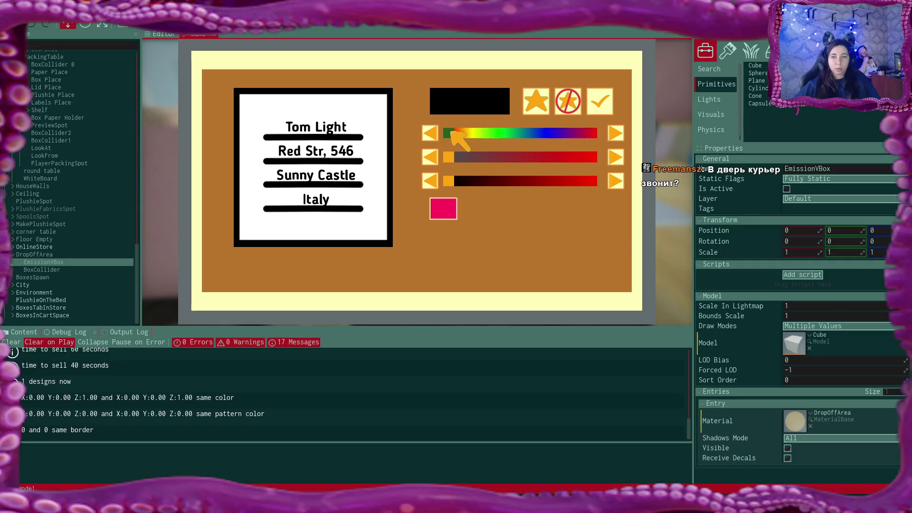
pyautogui.click(446, 208)
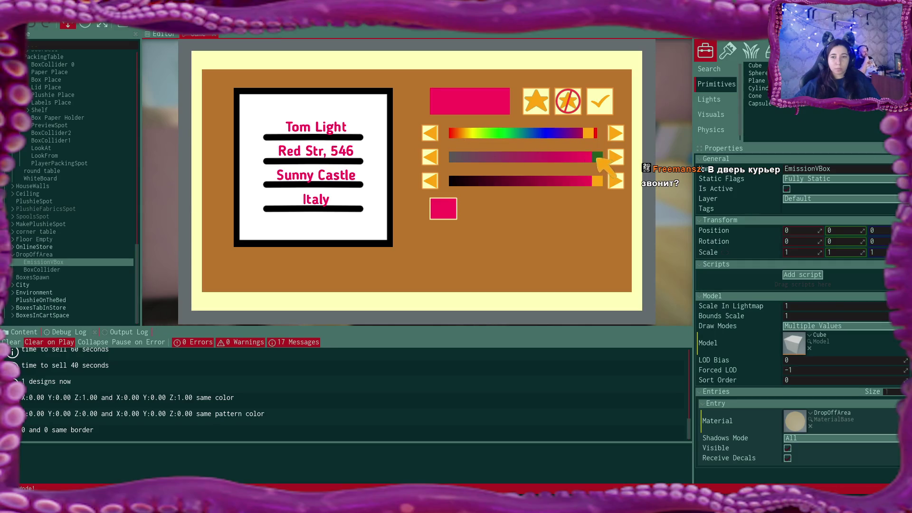
pyautogui.moveTo(597, 159); pyautogui.dragTo(518, 169)
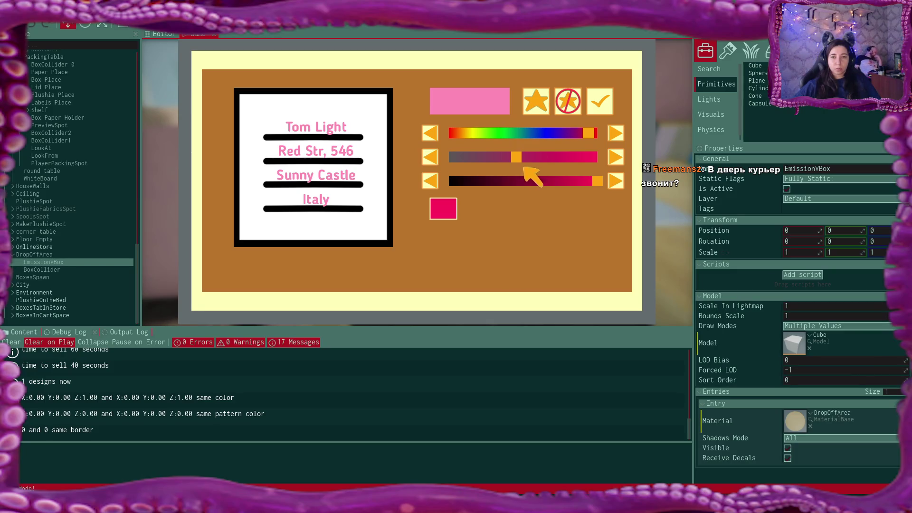
pyautogui.click(600, 101)
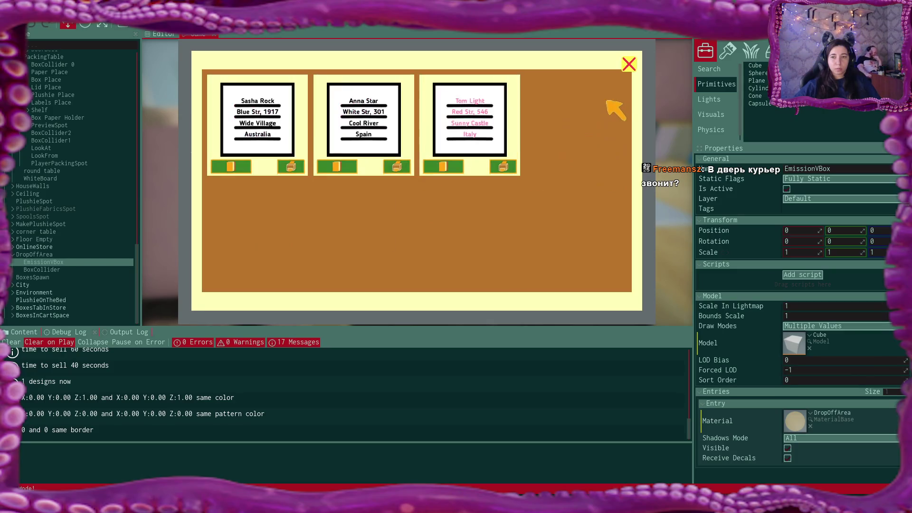
pyautogui.click(508, 167)
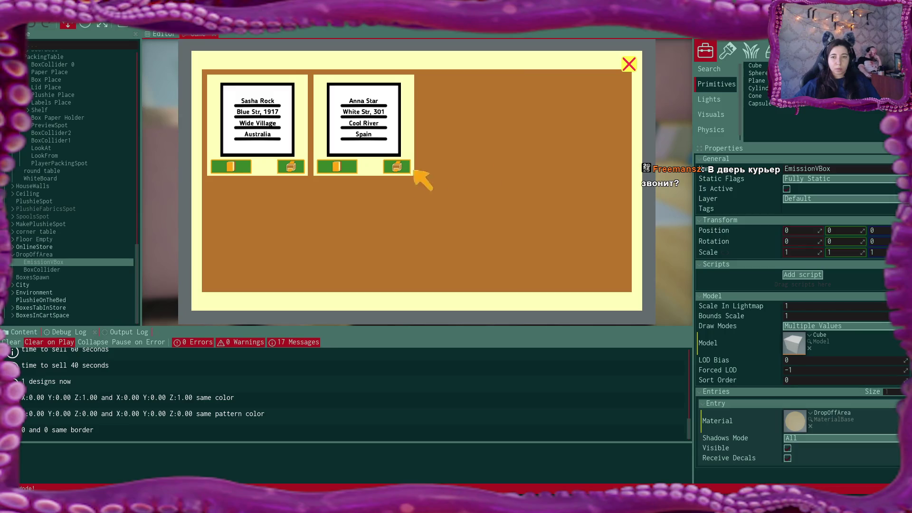
pyautogui.click(629, 64)
# Buy plushies in the shop for the Anna Star and Sasha Rock orders
pyautogui.click(320, 83)
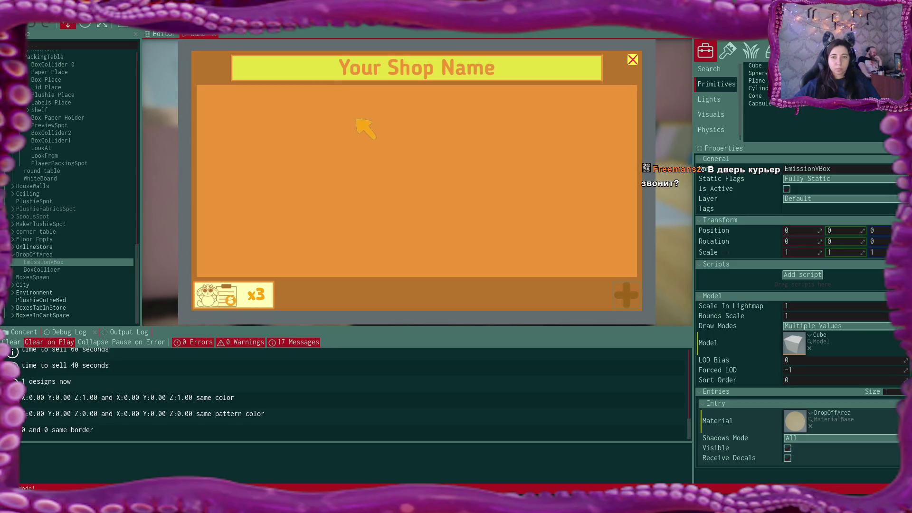
pyautogui.click(256, 298)
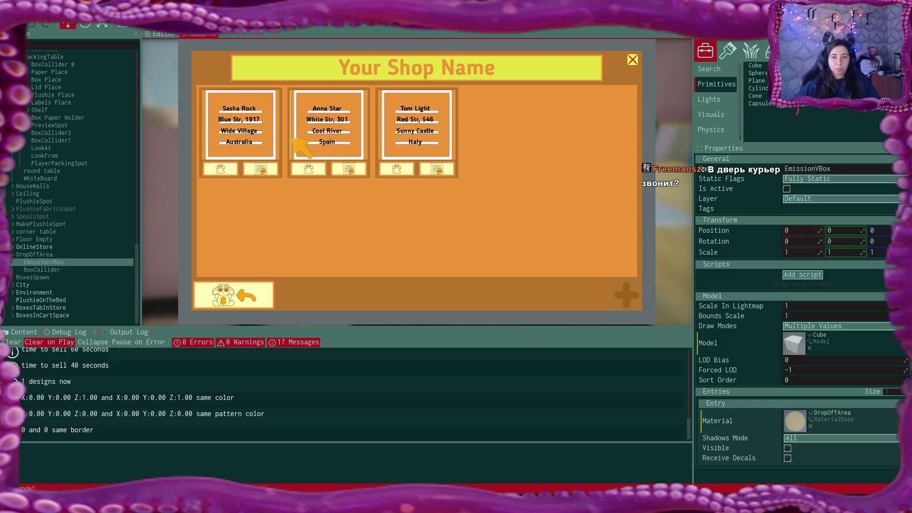
pyautogui.click(310, 169)
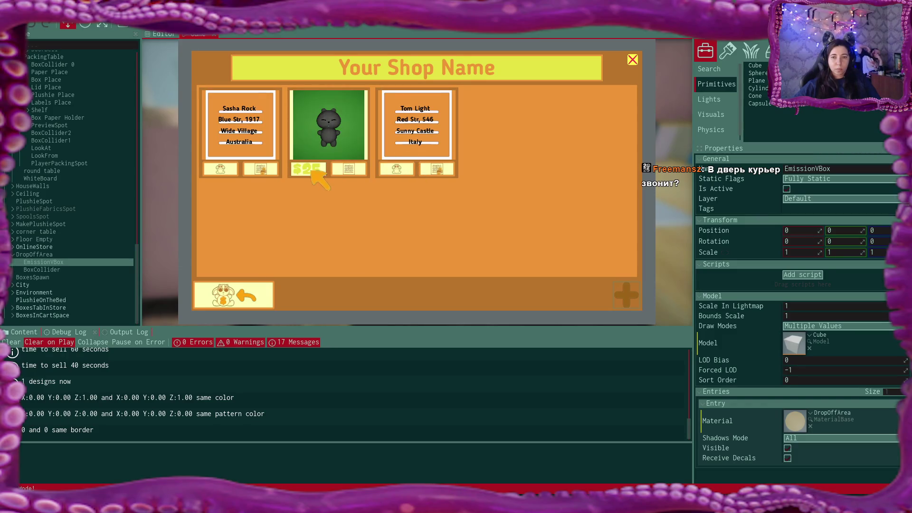
pyautogui.click(223, 170)
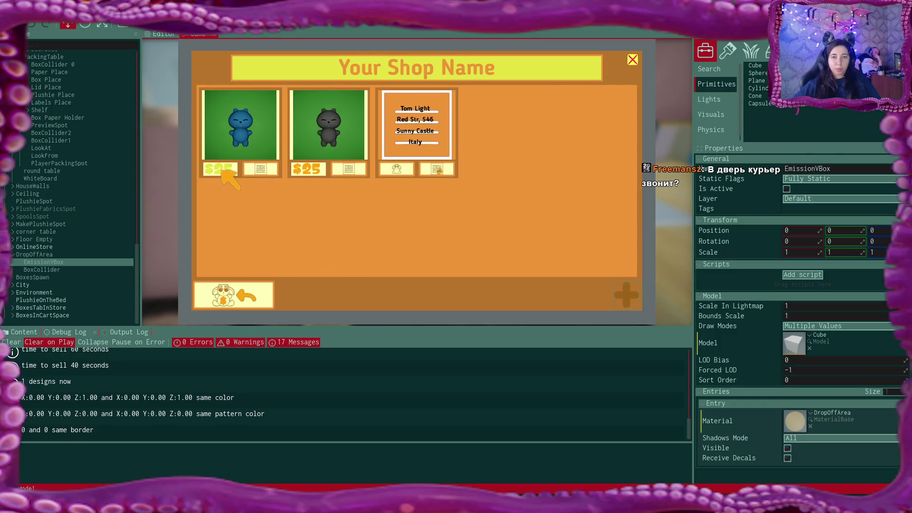
pyautogui.click(633, 60)
# Print the Anna Star address label unchanged
pyautogui.click(607, 82)
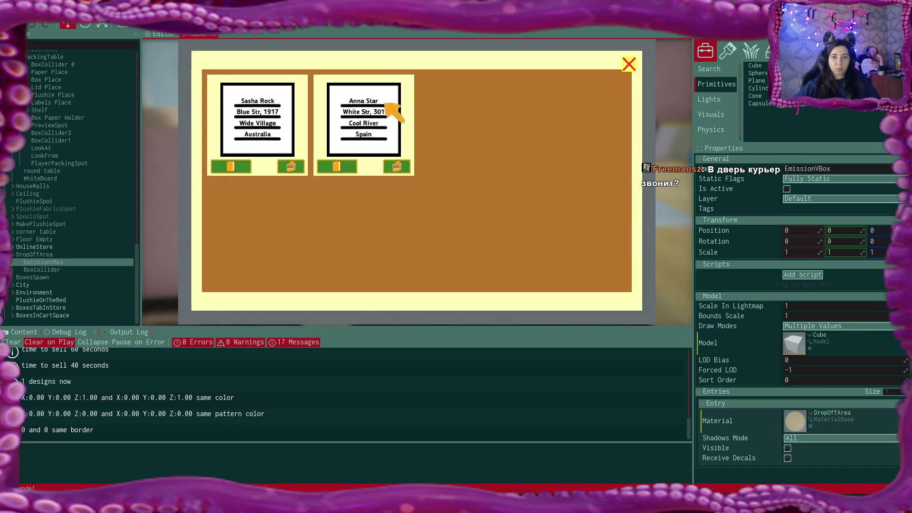
pyautogui.click(350, 166)
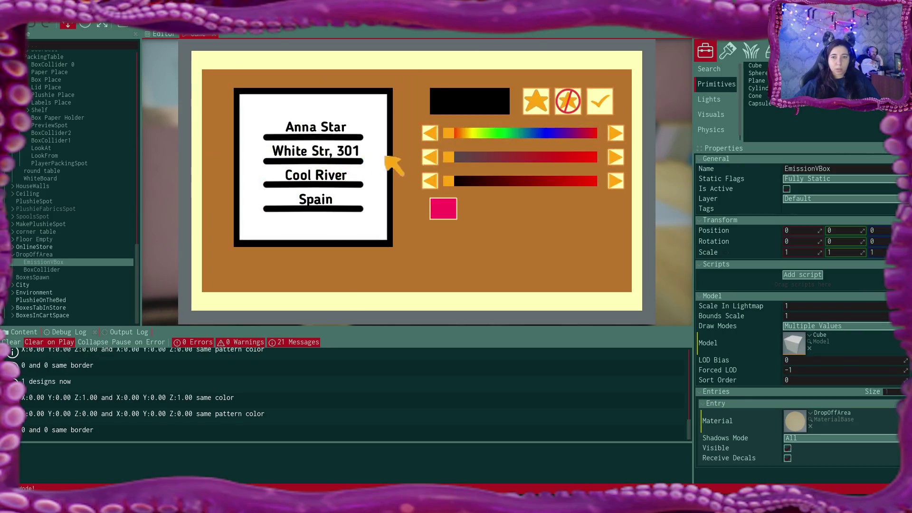
pyautogui.click(599, 101)
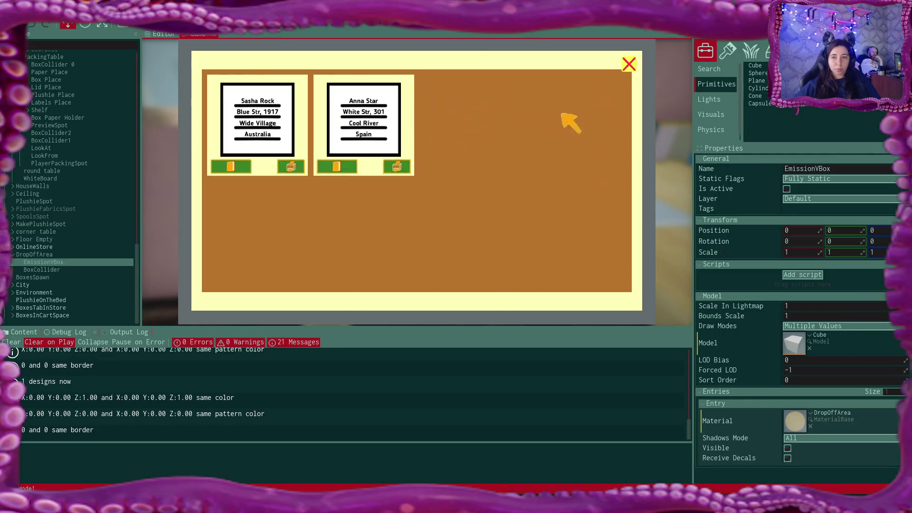
pyautogui.click(393, 165)
# Recolour the Sasha Rock label text blue, print it, and close the label panel
pyautogui.click(243, 168)
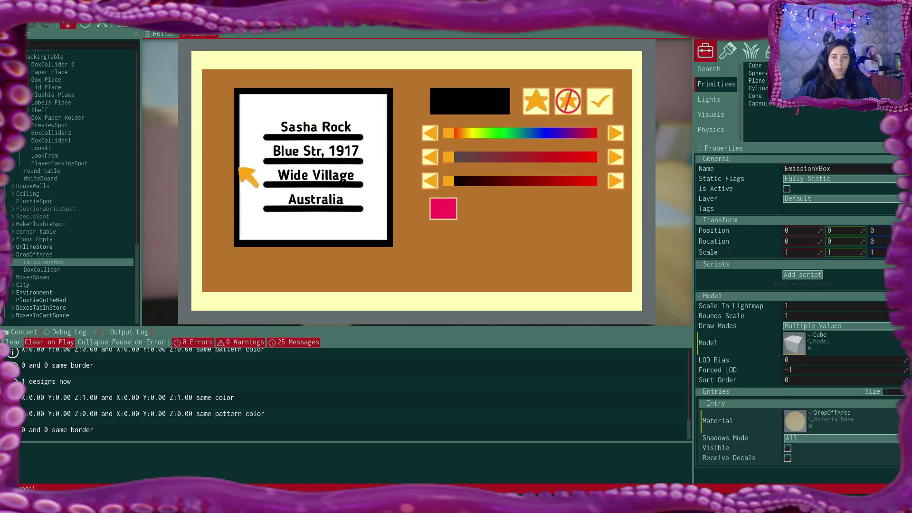
pyautogui.click(549, 139)
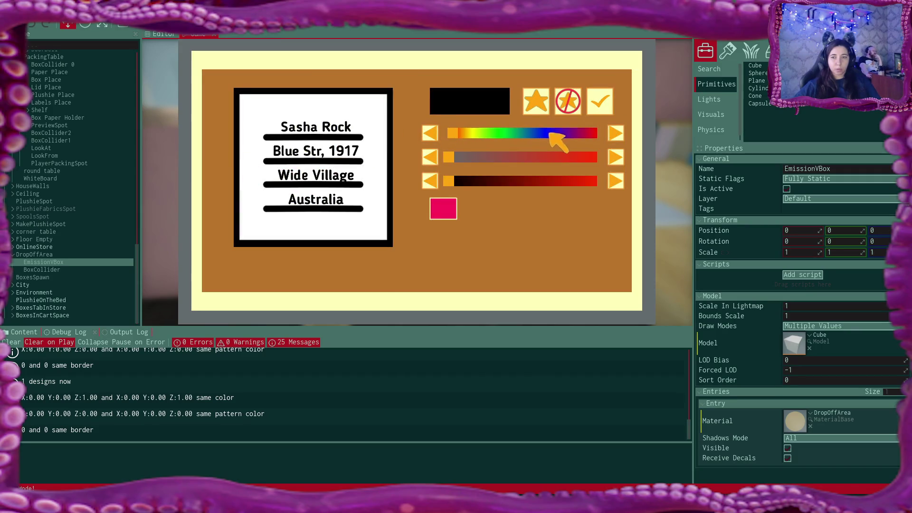
pyautogui.click(442, 206)
pyautogui.moveTo(592, 134); pyautogui.dragTo(548, 137)
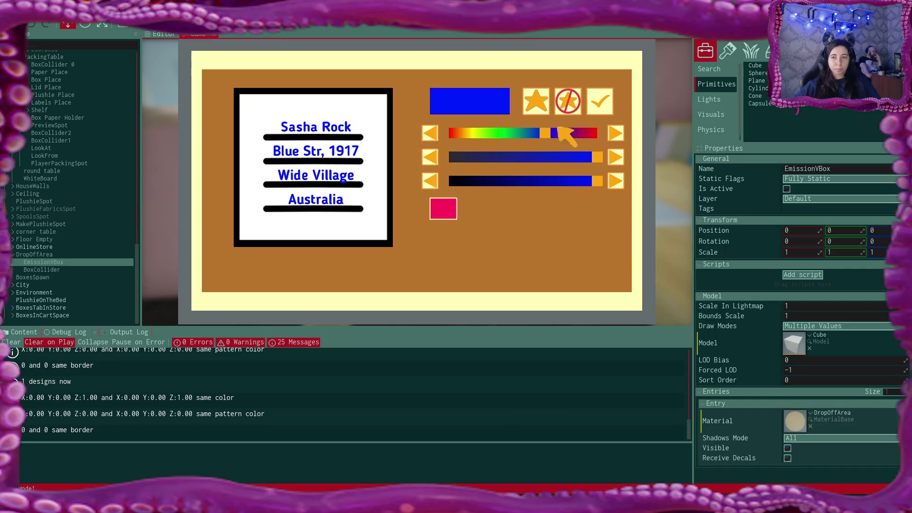
pyautogui.click(603, 106)
pyautogui.click(286, 170)
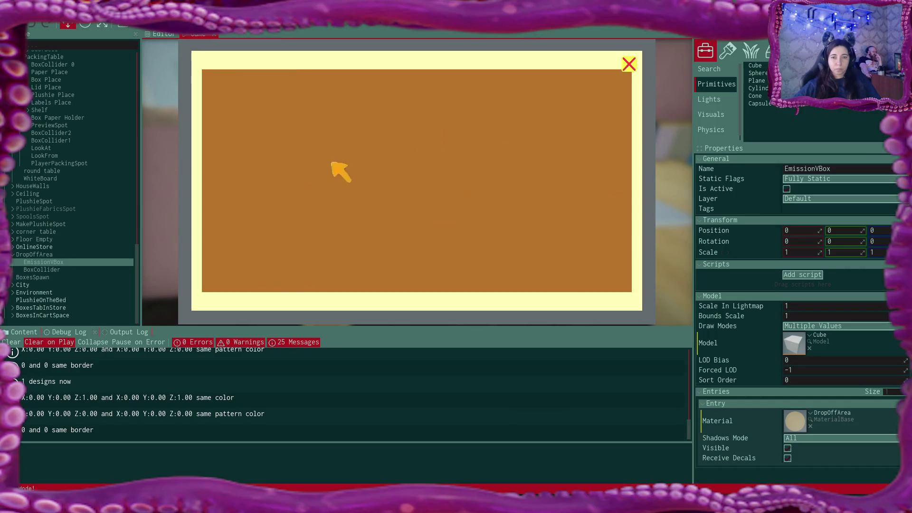
pyautogui.click(629, 65)
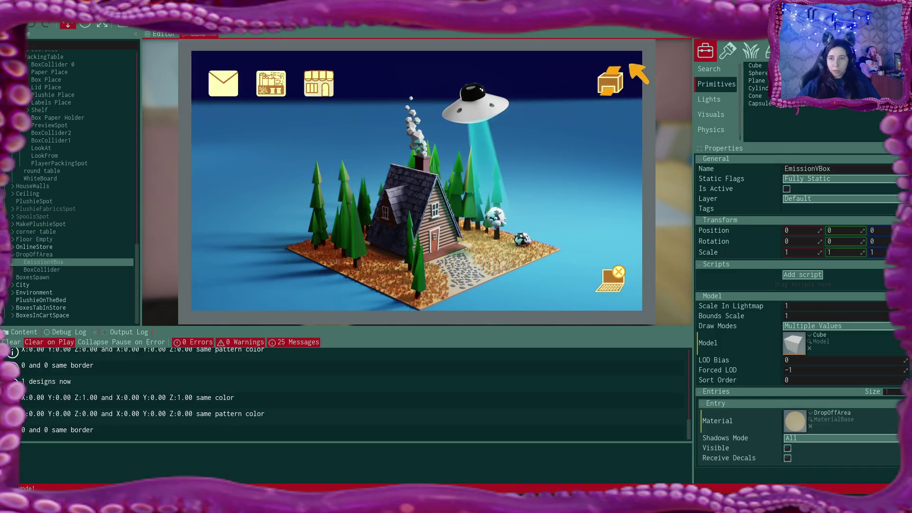
# Leave the laptop, walk to the packing desk and set the printed label beside the open box
pyautogui.click(606, 276)
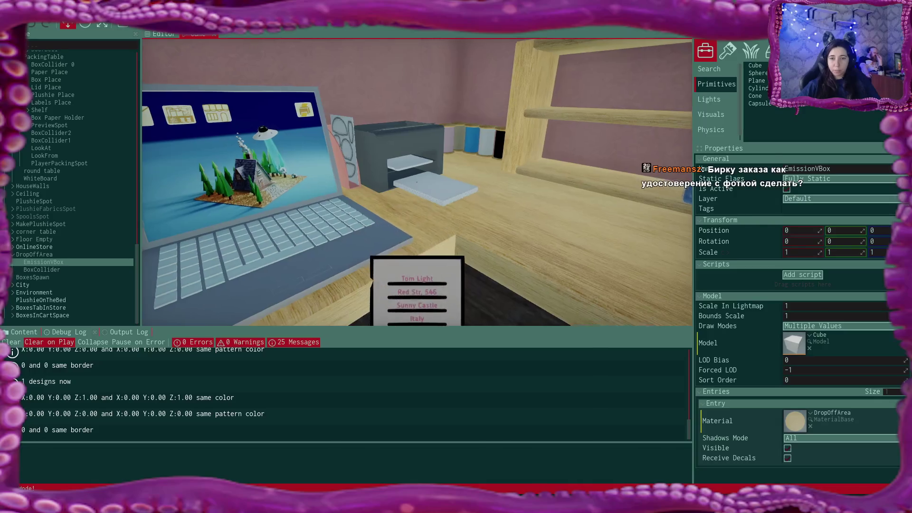
pyautogui.press('w')
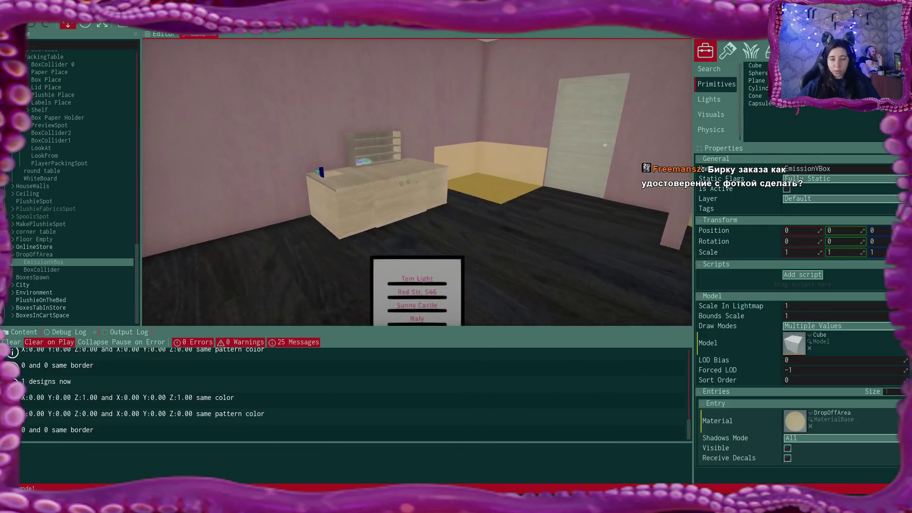
pyautogui.press('w')
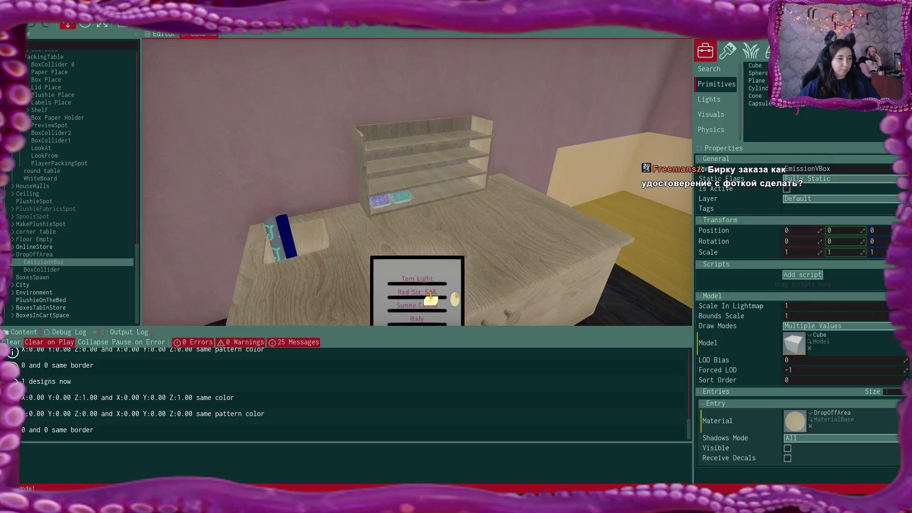
pyautogui.click(417, 183)
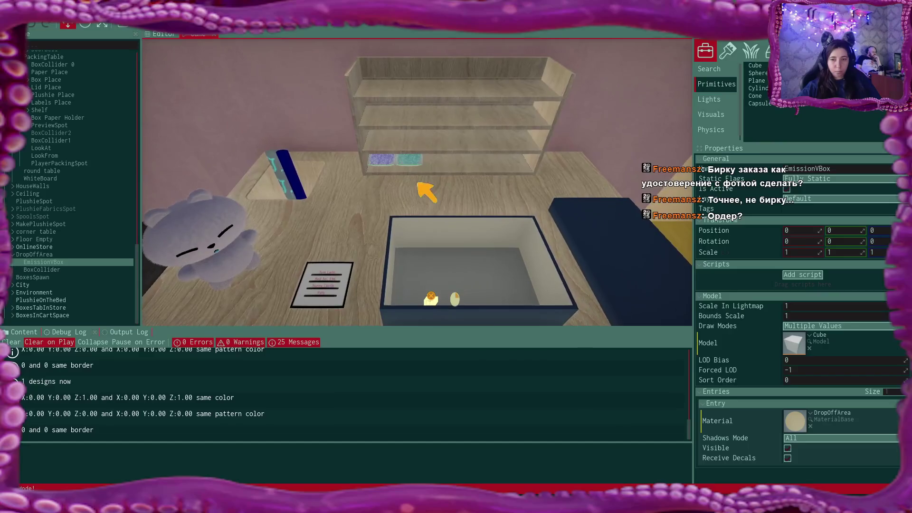
# Pack the grey plushie into the box with shredded paper and close the lid
pyautogui.click(216, 245)
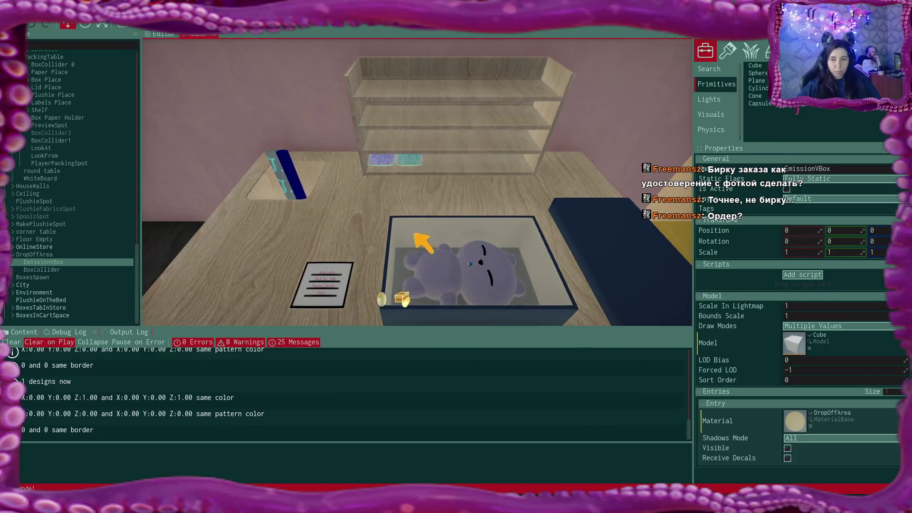
pyautogui.click(383, 162)
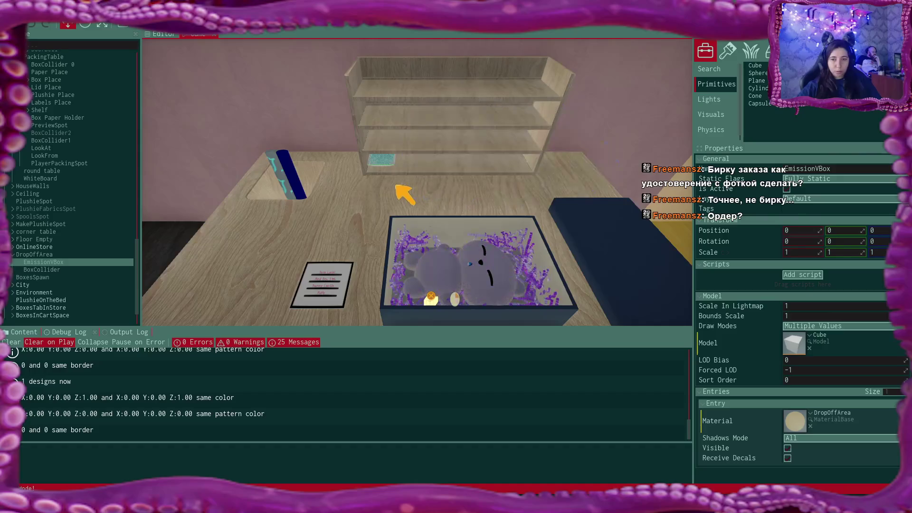
pyautogui.click(629, 254)
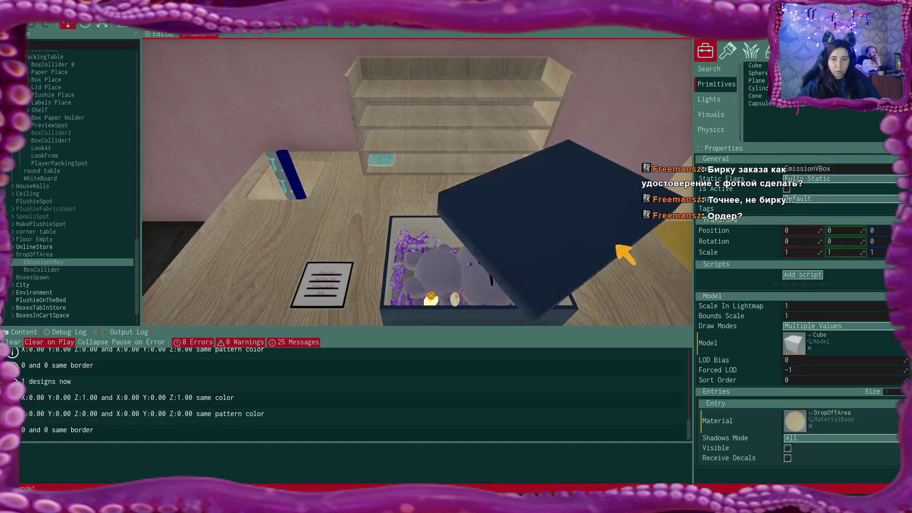
# Attach the address label to the box and finish wrapping the package for drop-off
pyautogui.click(327, 279)
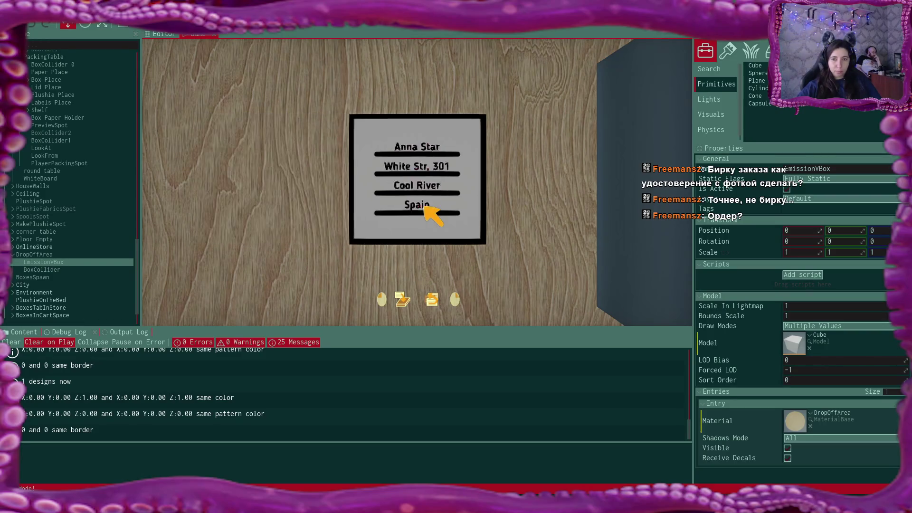
pyautogui.click(431, 212)
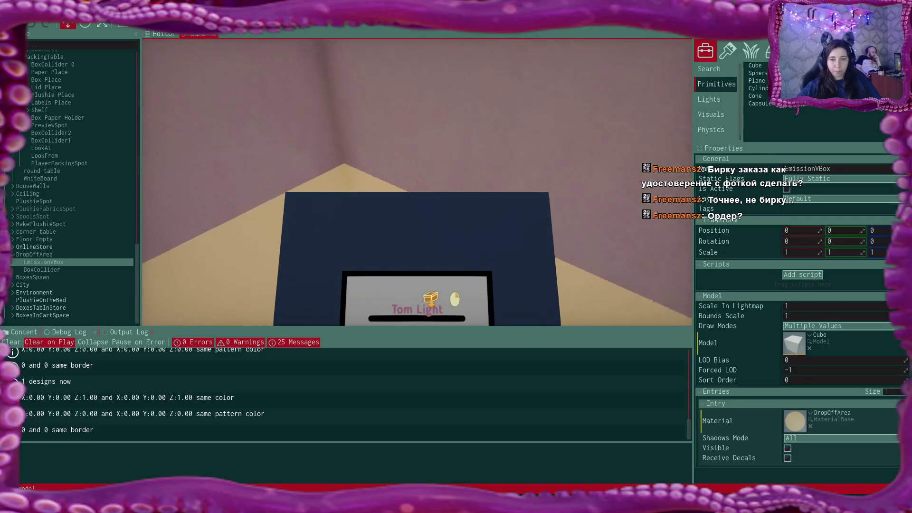
pyautogui.click(431, 300)
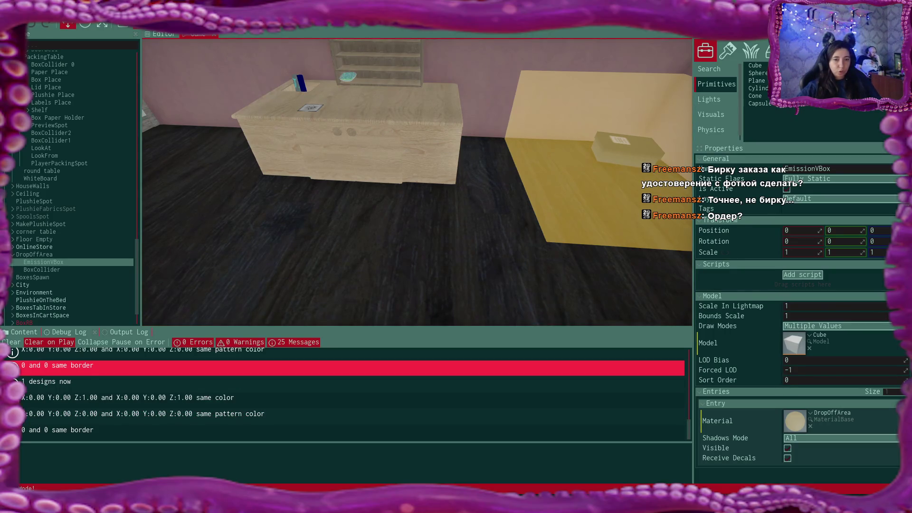
# Check the DropOffArea BoxCollider's Emission Box field, then start a play-test and walk toward the shelf
pyautogui.click(48, 269)
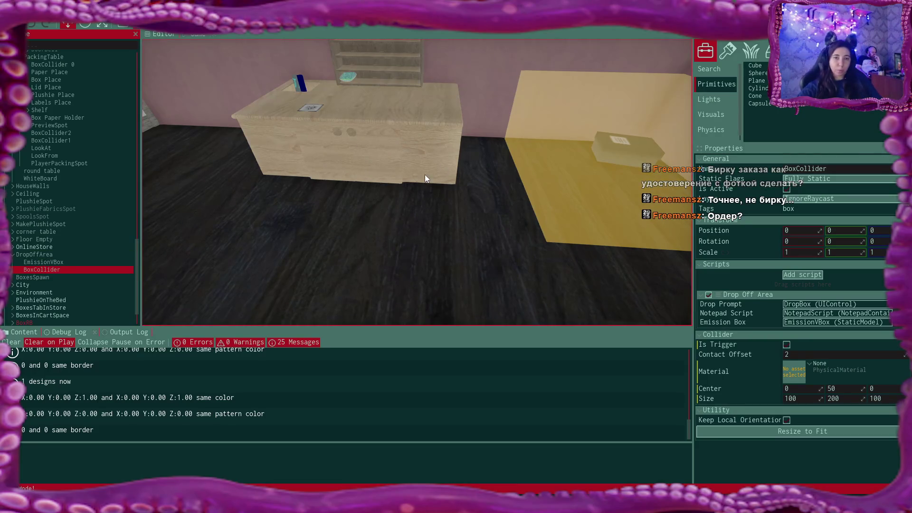
pyautogui.press('F5')
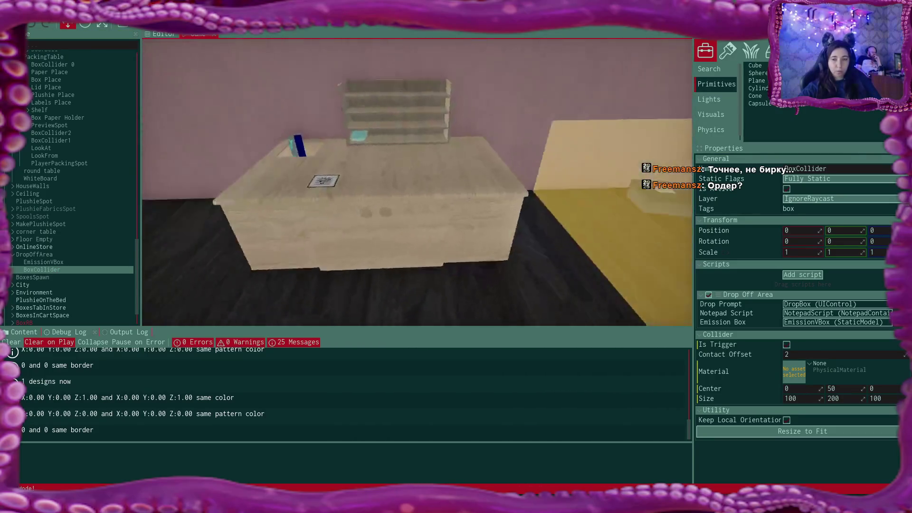
pyautogui.press('w')
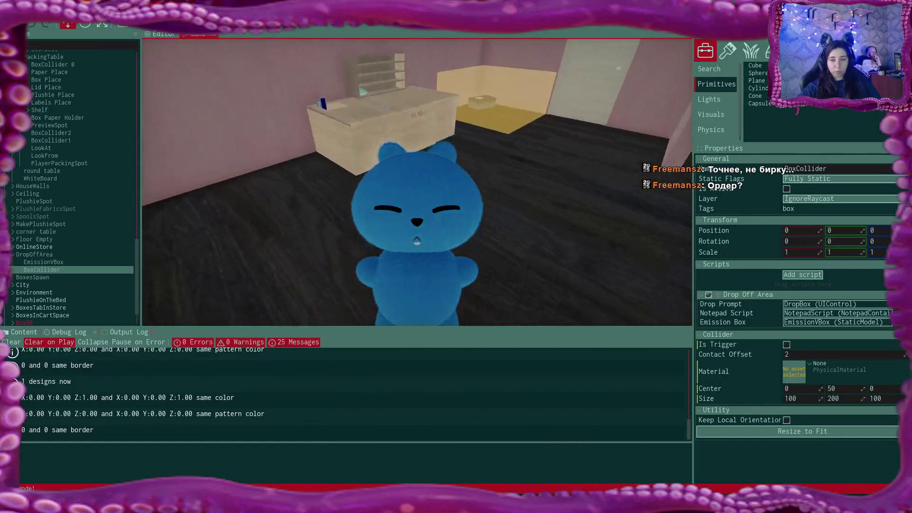
# Take a blue box from the desk cabinet and put the blue plushie inside it
pyautogui.press('w')
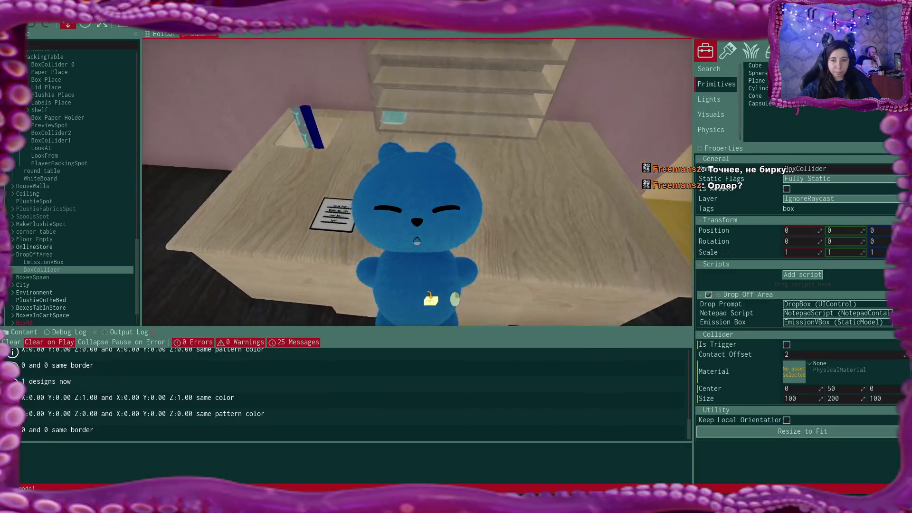
pyautogui.click(417, 182)
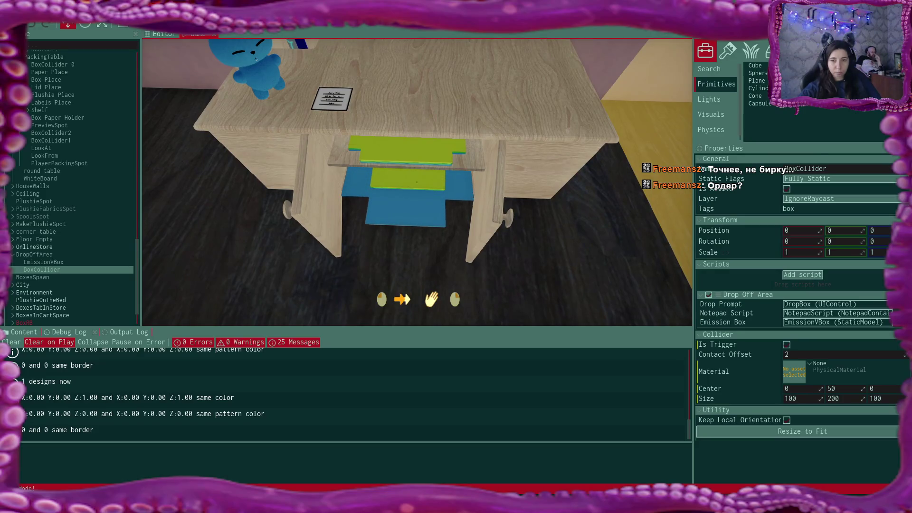
pyautogui.click(417, 182)
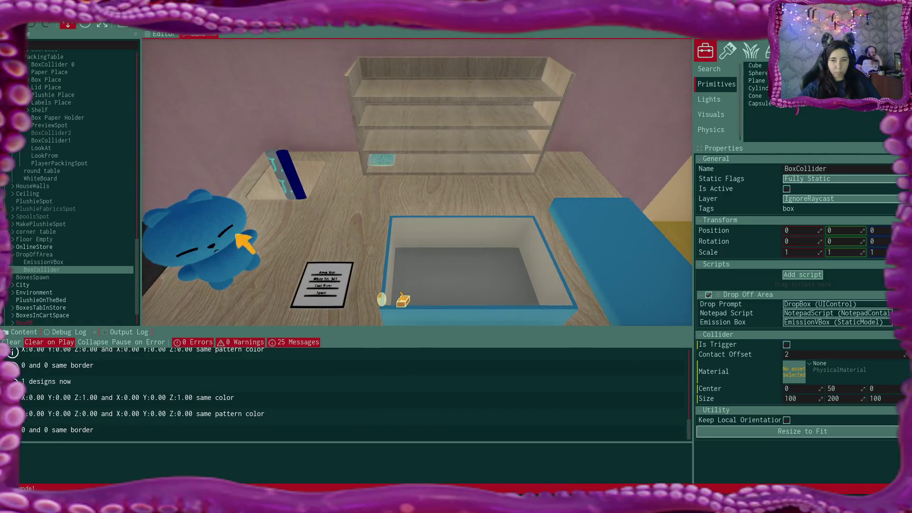
pyautogui.click(220, 254)
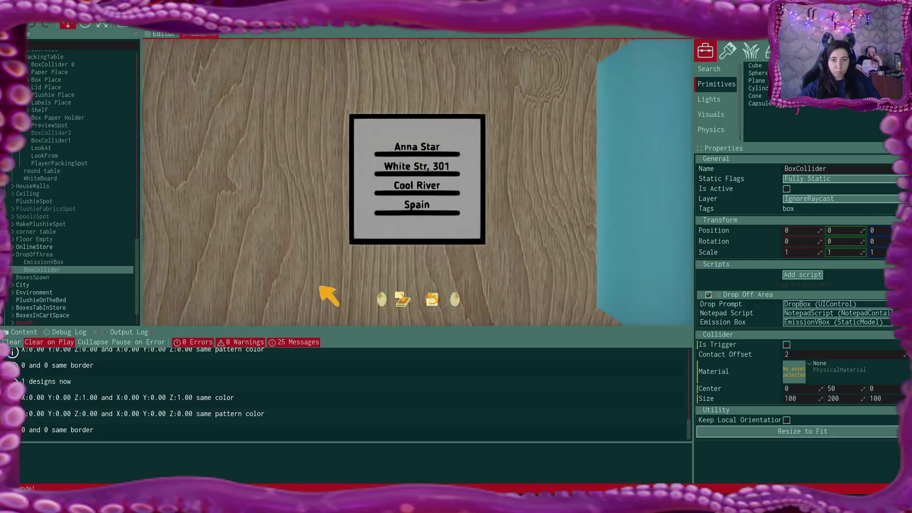
# Label the box with the Sasha Rock address, close the lid, and return to the scene editor view
pyautogui.click(448, 190)
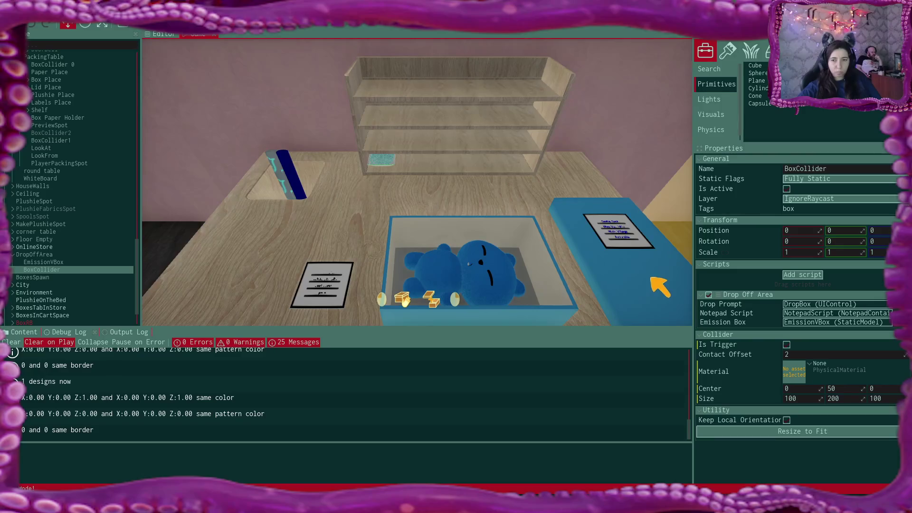
pyautogui.click(652, 278)
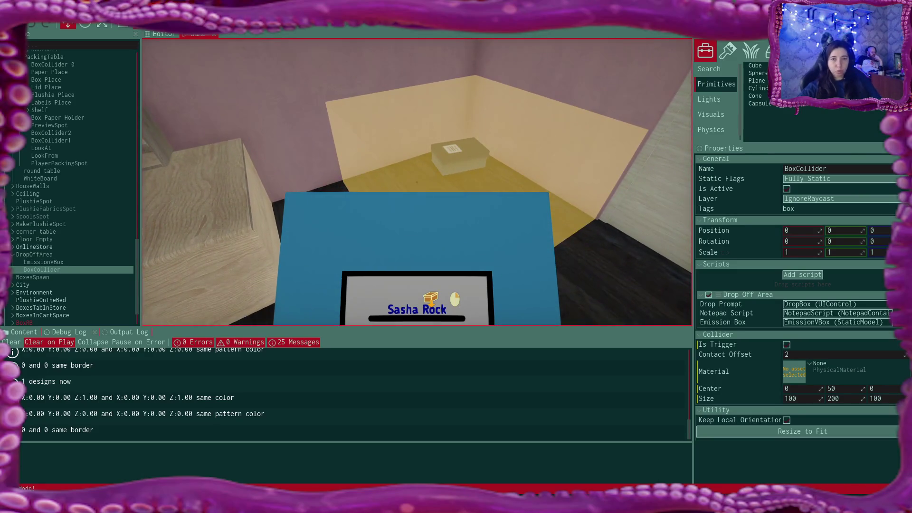
pyautogui.click(156, 34)
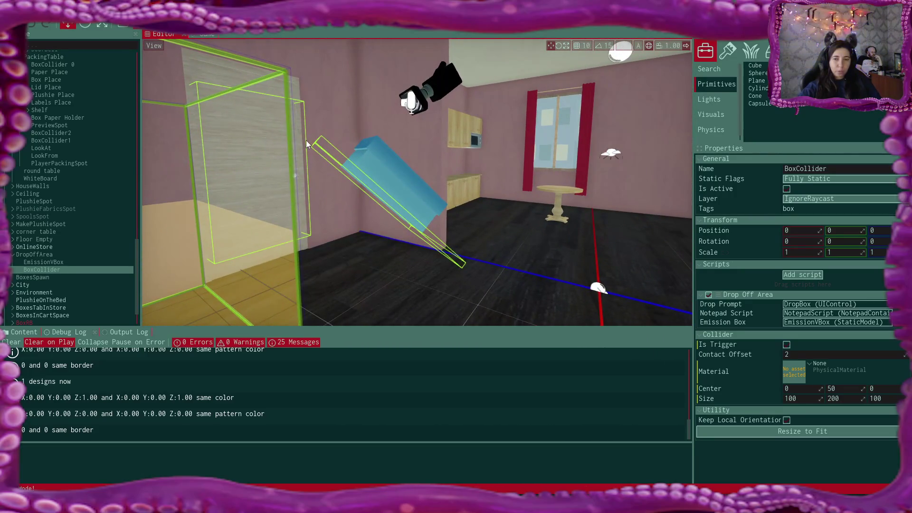
# Select the blue BoxRB box and inspect its BoxCollider and BoxCollider 0 children
pyautogui.click(324, 139)
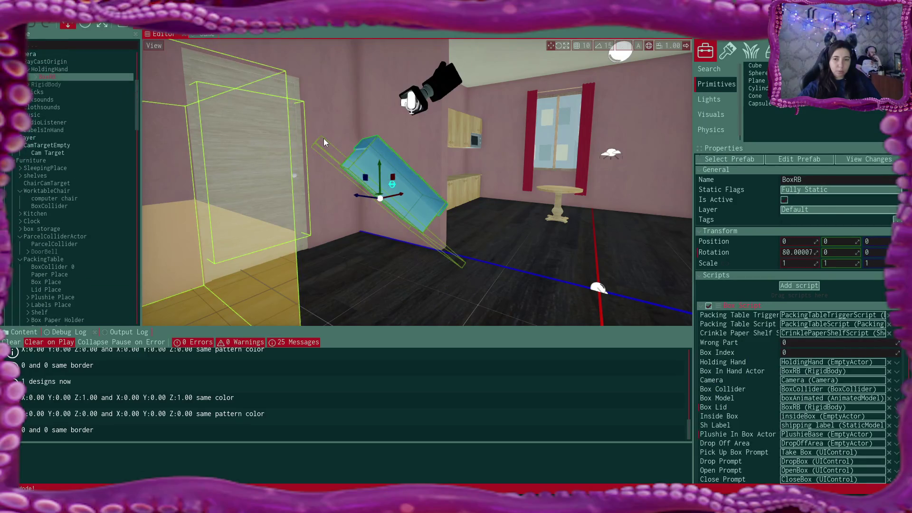
pyautogui.scroll(2, 68, 150)
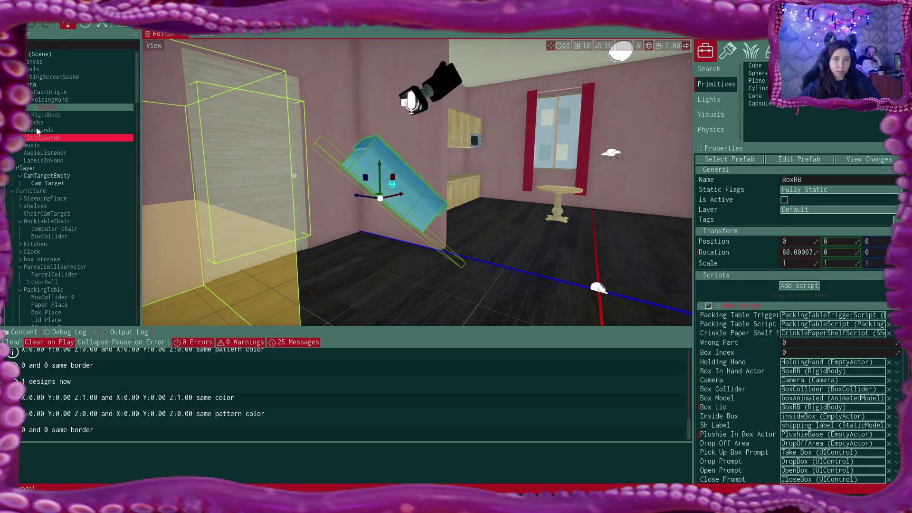
pyautogui.click(42, 108)
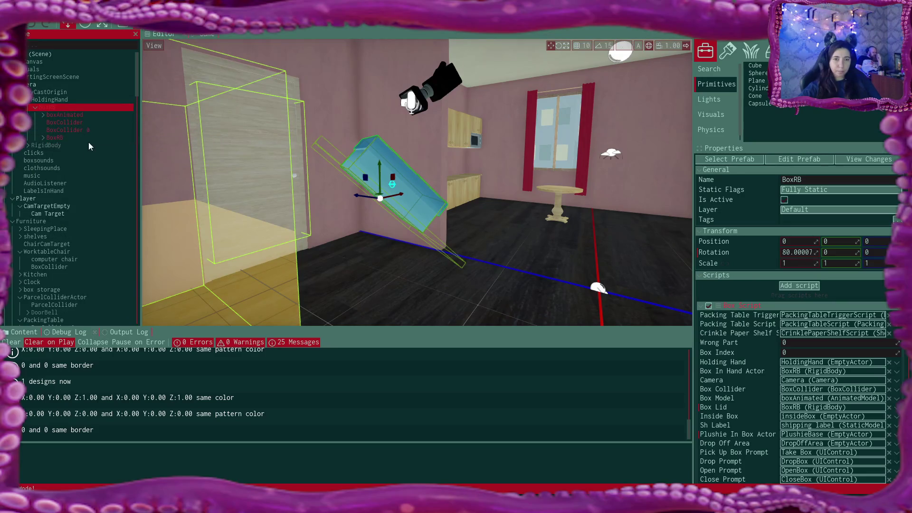
pyautogui.click(88, 121)
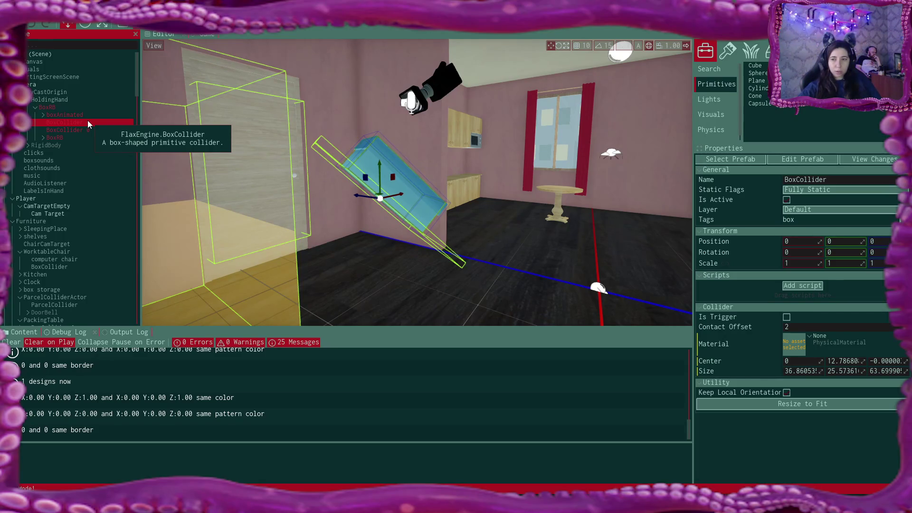
pyautogui.click(90, 129)
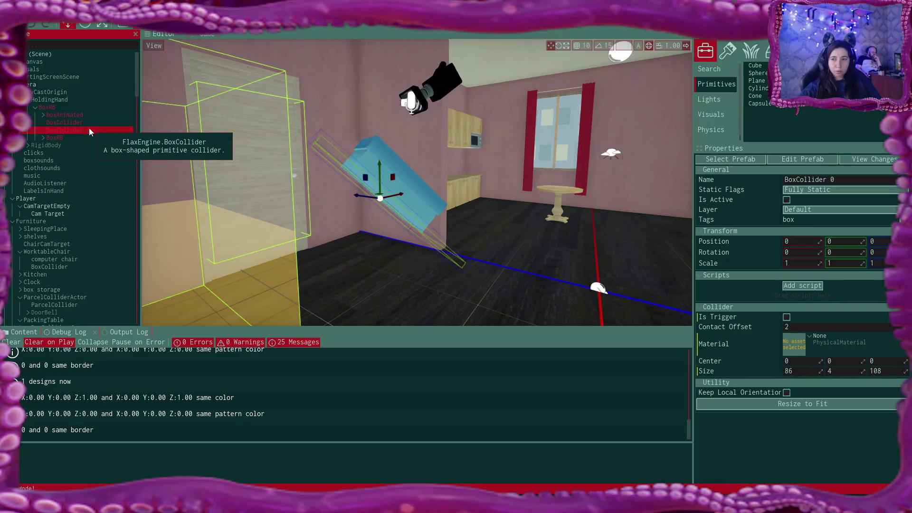
# Reselect BoxRB and collapse its script section to reveal the Rigid Body settings
pyautogui.click(63, 108)
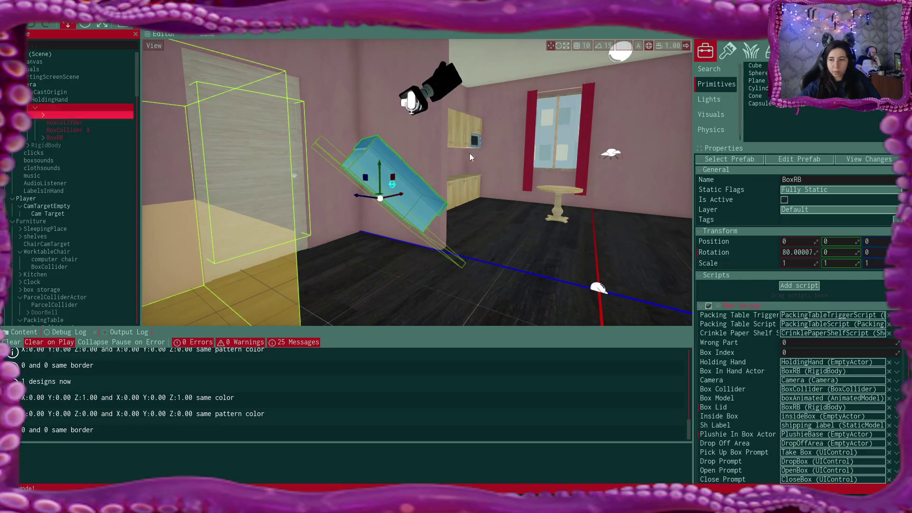
pyautogui.click(702, 308)
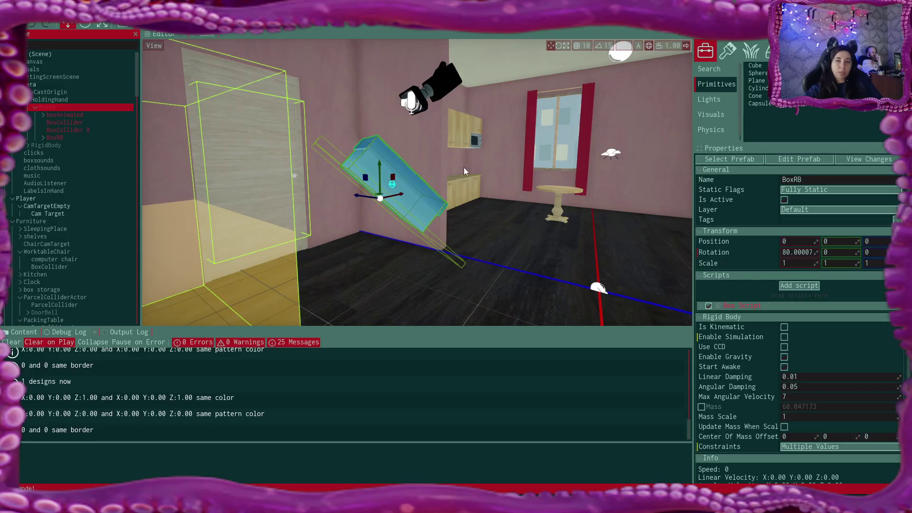
# Move the view to the drop-off area and select its BoxCollider and the DropOffArea parent
pyautogui.moveTo(464, 167)
pyautogui.mouseDown()
pyautogui.moveTo(427, 214)
pyautogui.moveTo(456, 199)
pyautogui.moveTo(428, 186)
pyautogui.mouseUp()
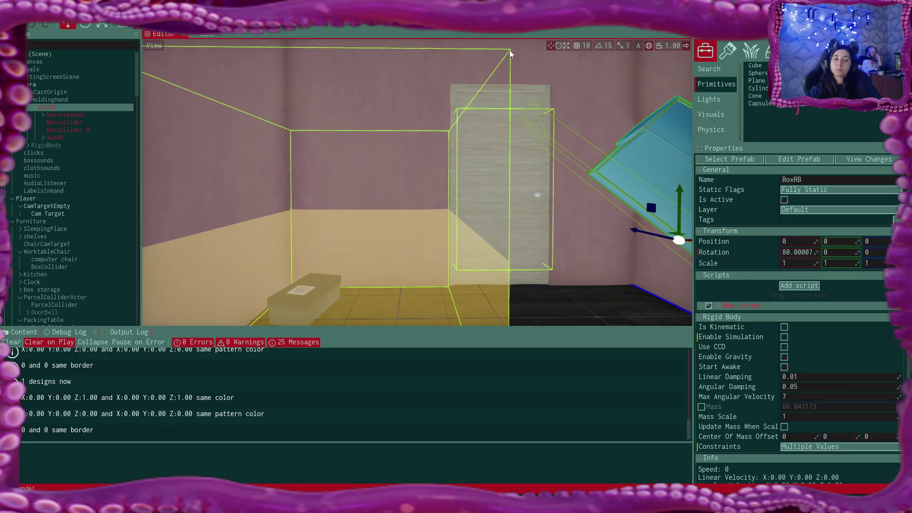
pyautogui.click(510, 54)
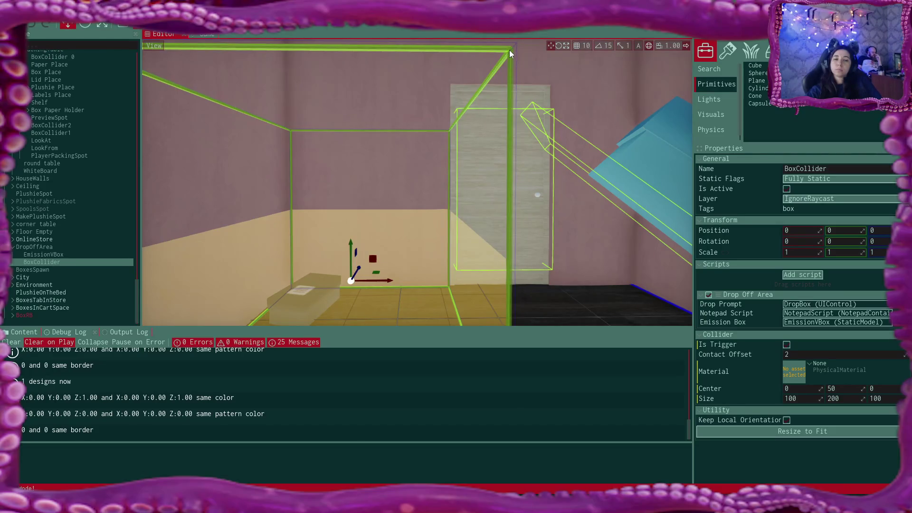
pyautogui.click(58, 247)
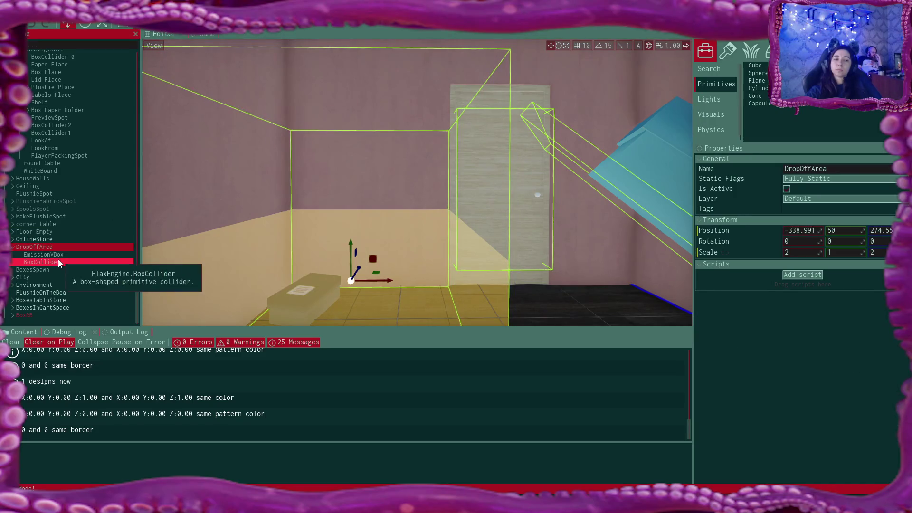
pyautogui.click(57, 260)
# Inspect the EmissionVBox model and the drop-off collider's settings, then return to BoxRB's rigid body
pyautogui.click(58, 255)
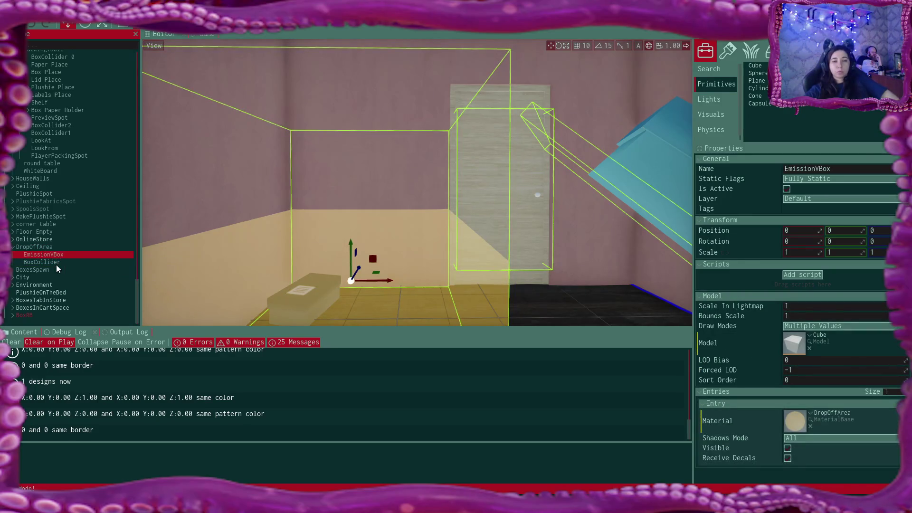
pyautogui.click(55, 265)
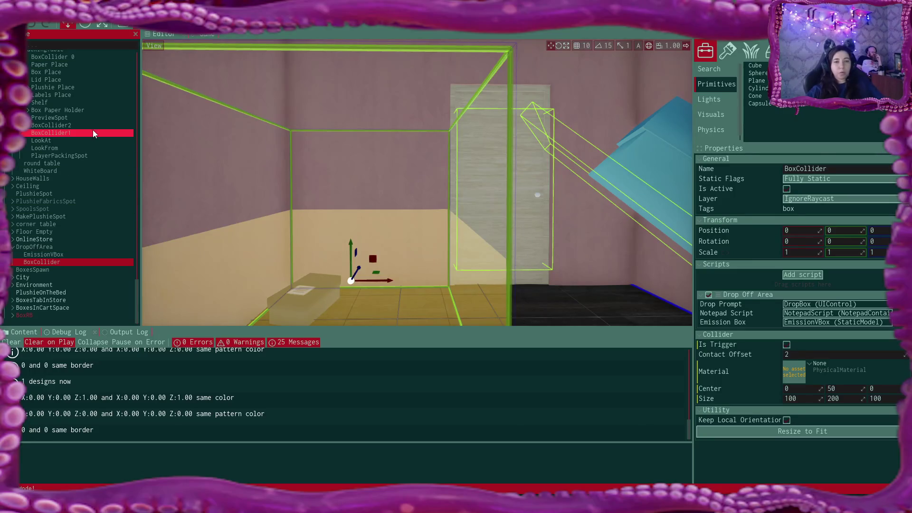
pyautogui.scroll(5, 102, 182)
pyautogui.scroll(5, 103, 181)
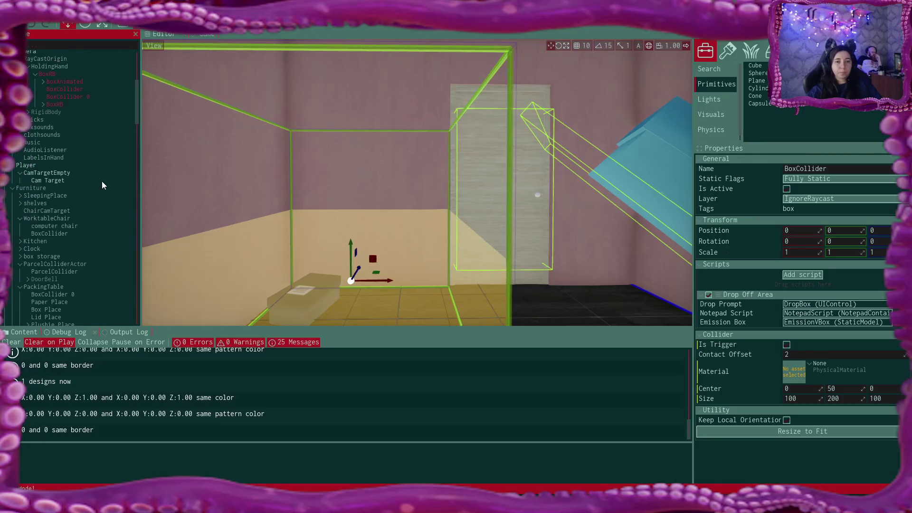
pyautogui.scroll(2, 102, 181)
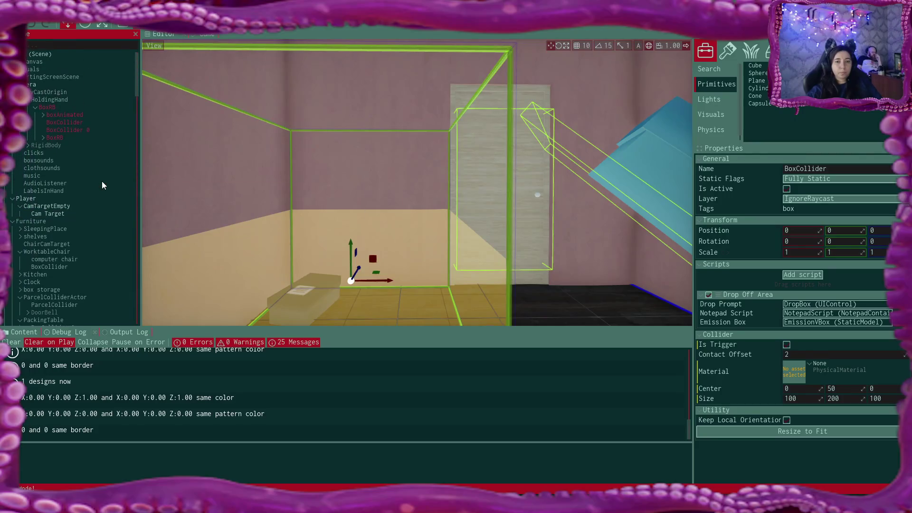
pyautogui.click(78, 107)
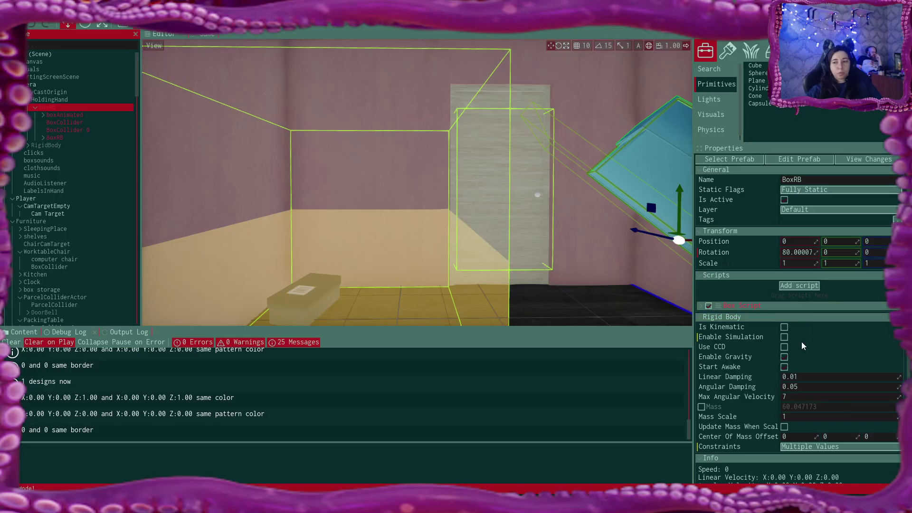
# Focus BoxRB's properties and switch to the running game view to watch the box fall into the drop-off area
pyautogui.click(788, 359)
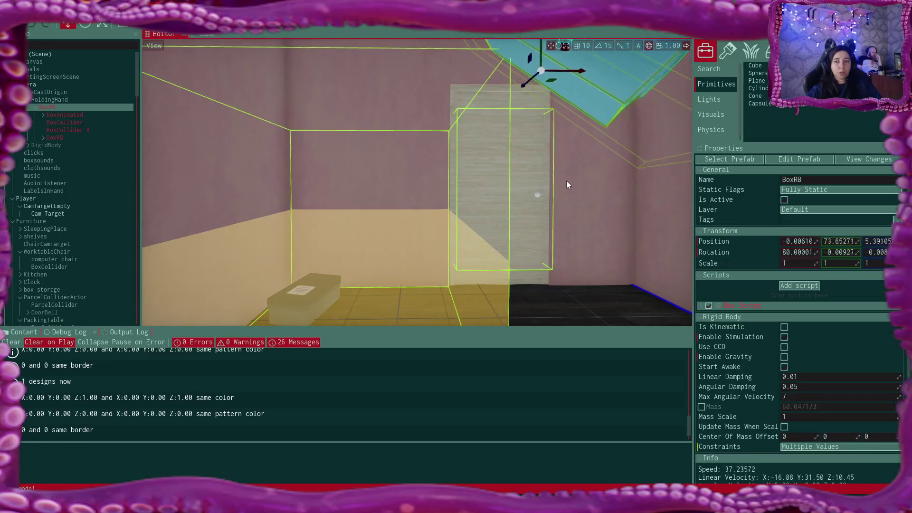
pyautogui.click(199, 34)
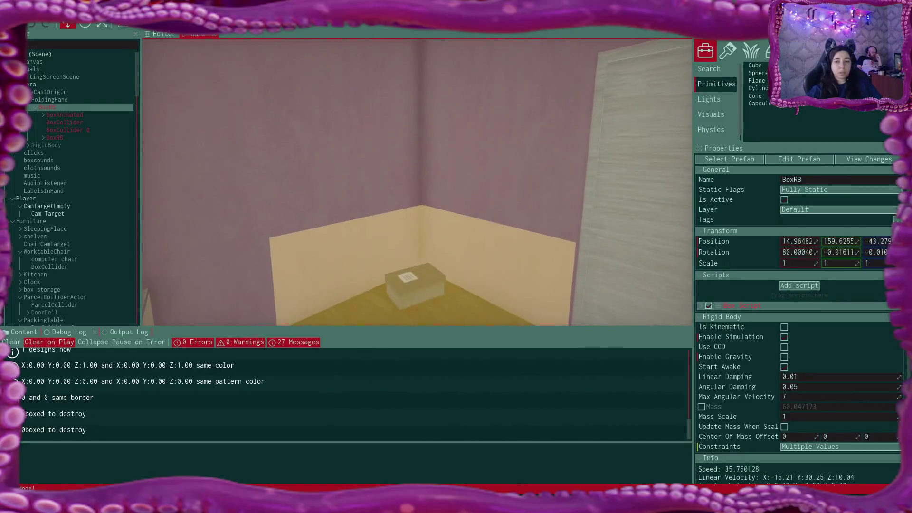
# Reset the game to the main menu and jump from the 'boxed to destroy' log entry to its source code
pyautogui.press('Escape')
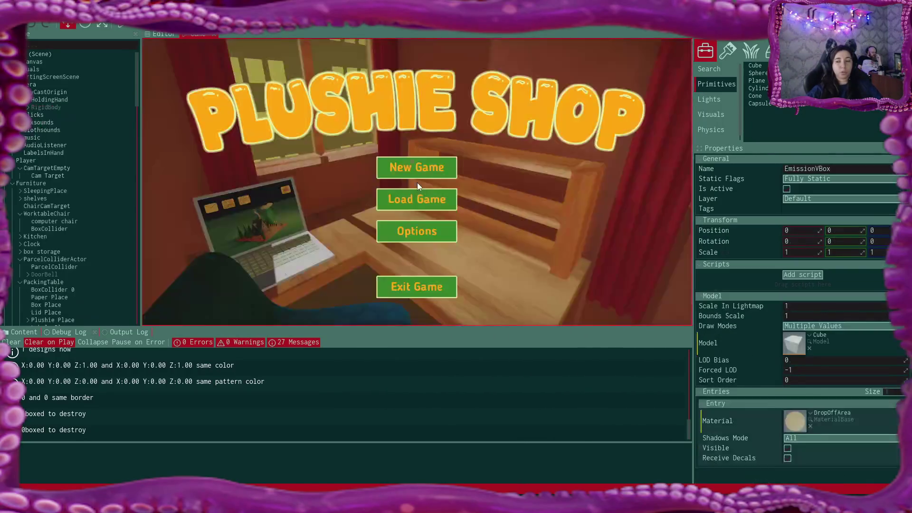
pyautogui.click(494, 365)
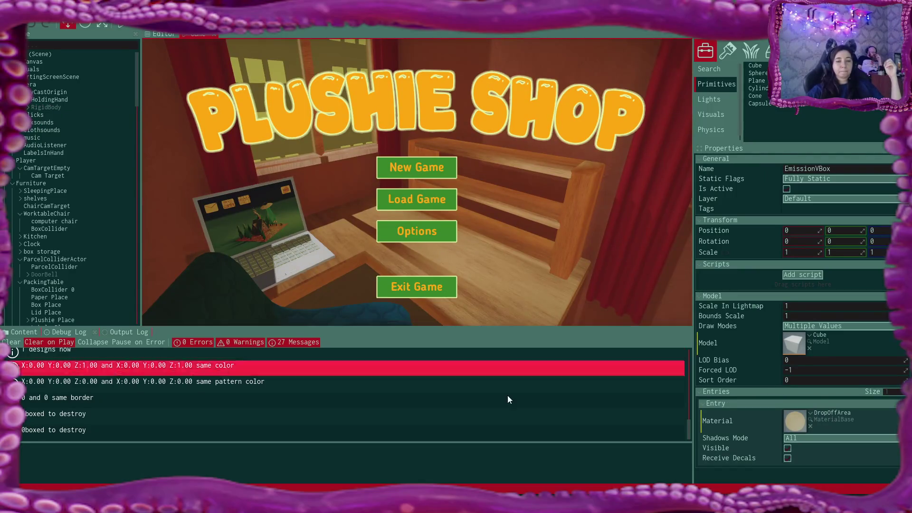
pyautogui.doubleClick(507, 399)
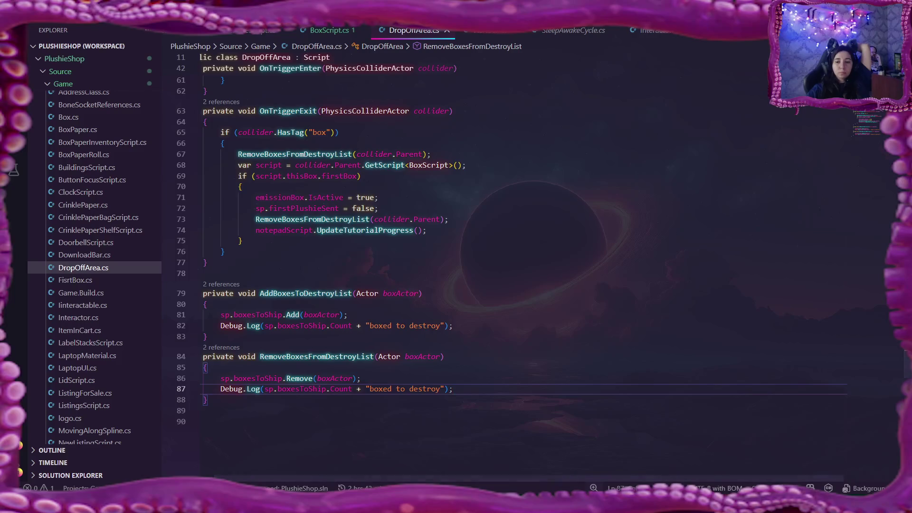
# View the 'boxed to destroy' stack trace in the editor, then bring DropOffArea.cs back to front
pyautogui.hotkey('alt', 'Tab')
pyautogui.scroll(1, 278, 423)
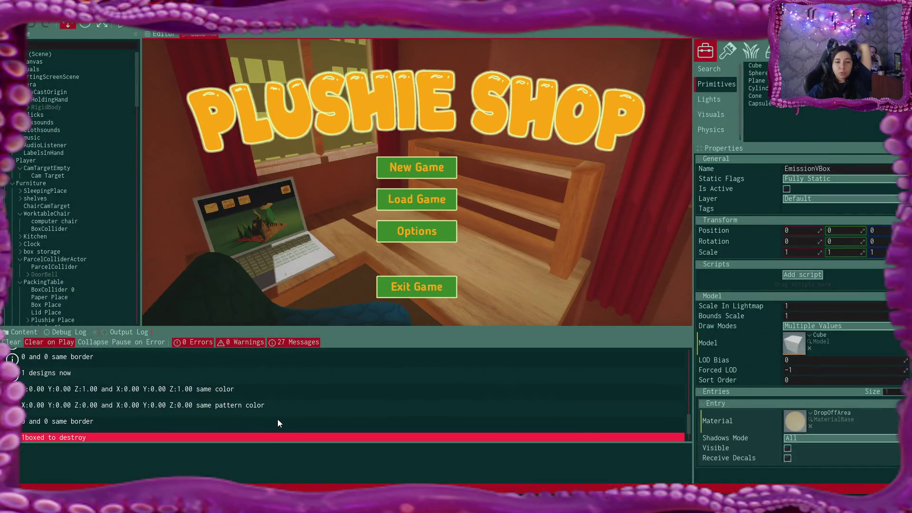
pyautogui.scroll(-1, 277, 421)
pyautogui.click(268, 414)
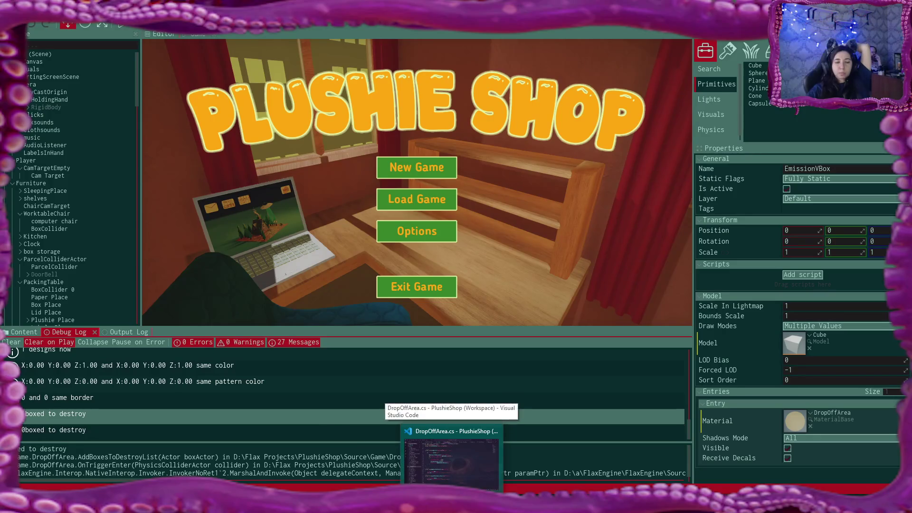
pyautogui.click(451, 460)
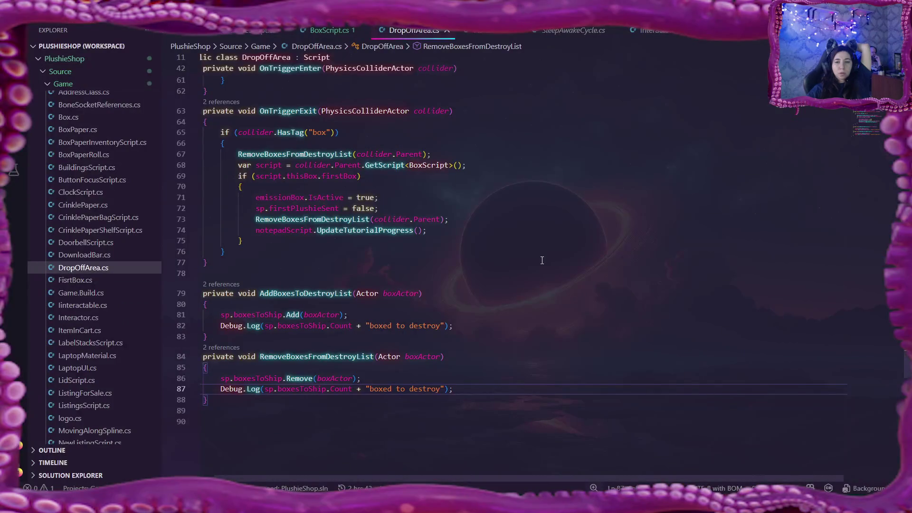
pyautogui.scroll(1, 542, 260)
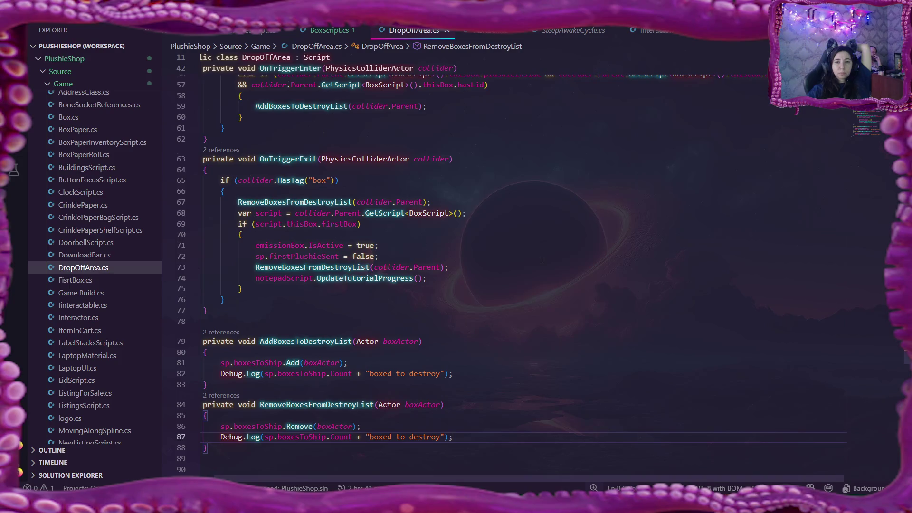
pyautogui.scroll(1, 542, 260)
pyautogui.scroll(3, 542, 260)
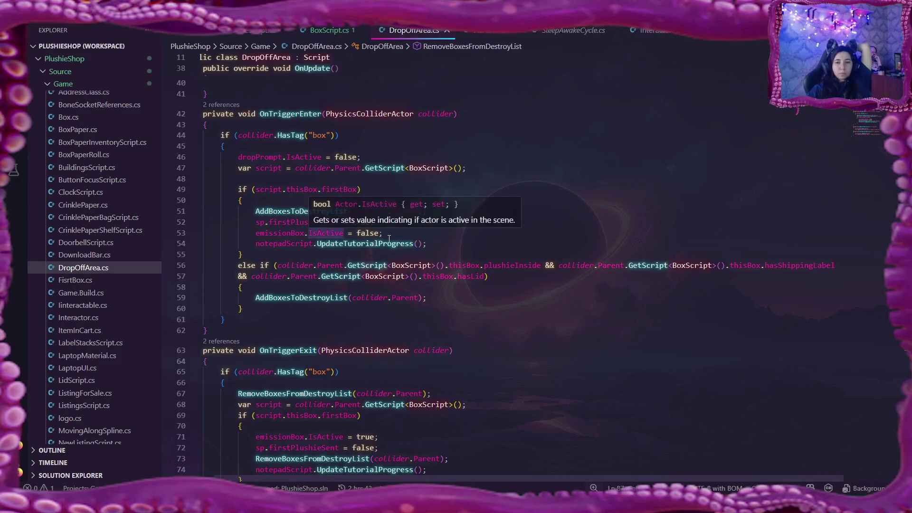
pyautogui.click(308, 211)
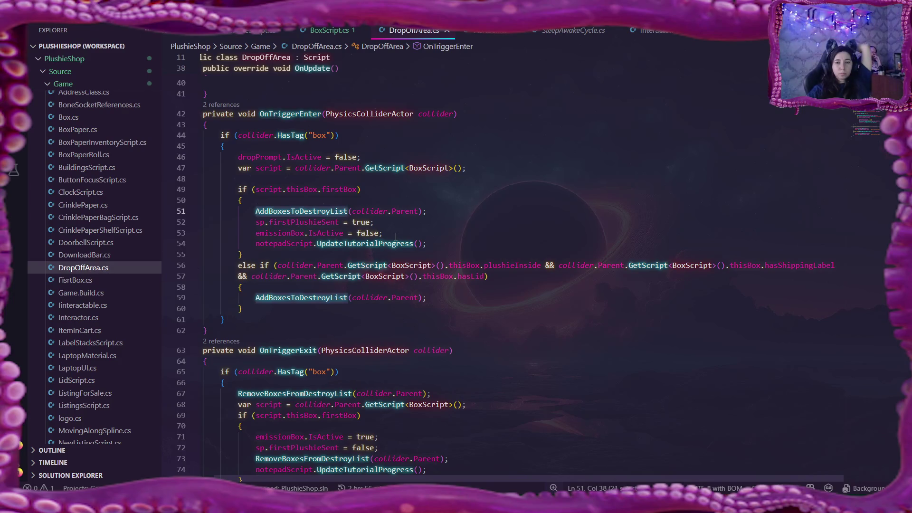
pyautogui.scroll(-2, 396, 237)
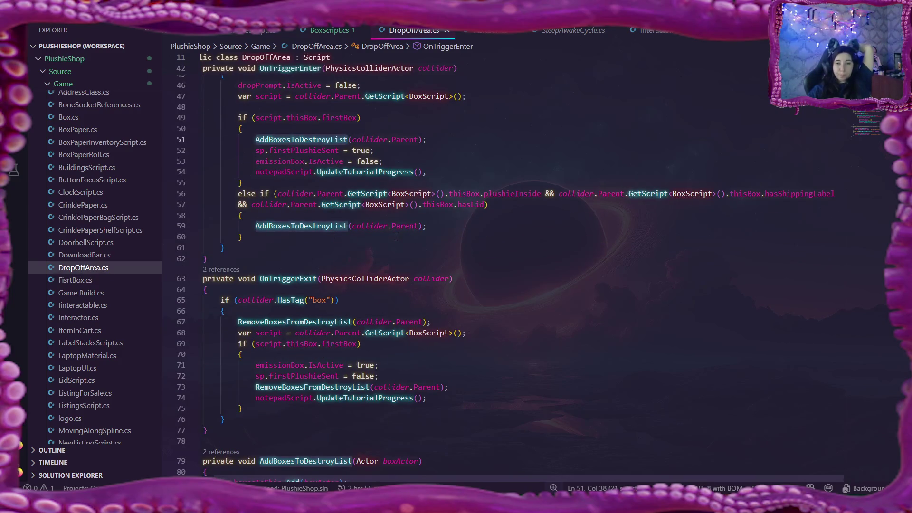
pyautogui.click(313, 151)
pyautogui.scroll(-2, 524, 174)
pyautogui.scroll(-2, 524, 174)
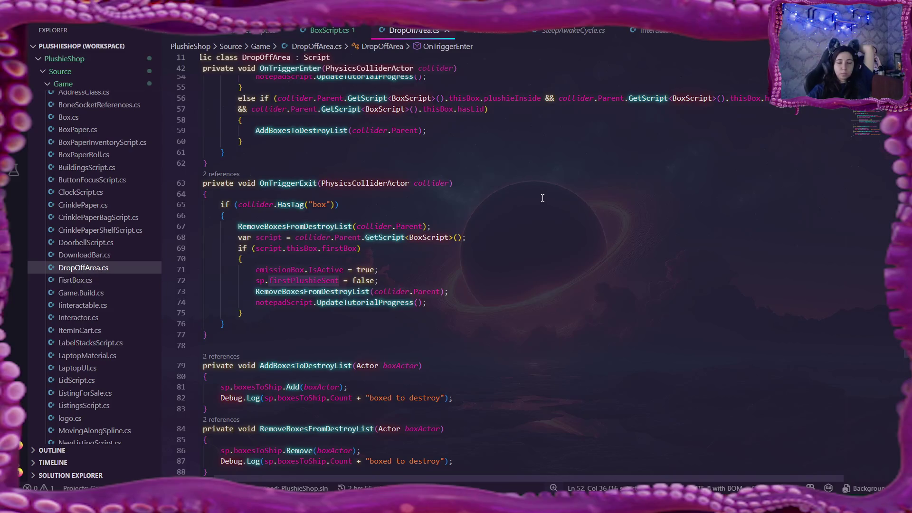
pyautogui.scroll(-2, 542, 198)
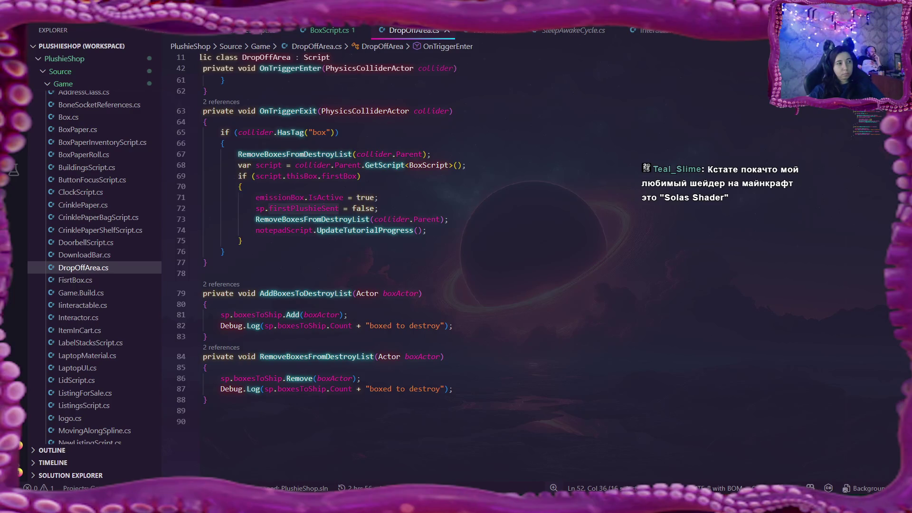
# Browse DuckDuckGo image results for Solas Shader, then return to the DropOffArea code
pyautogui.hotkey('alt', 'Tab')
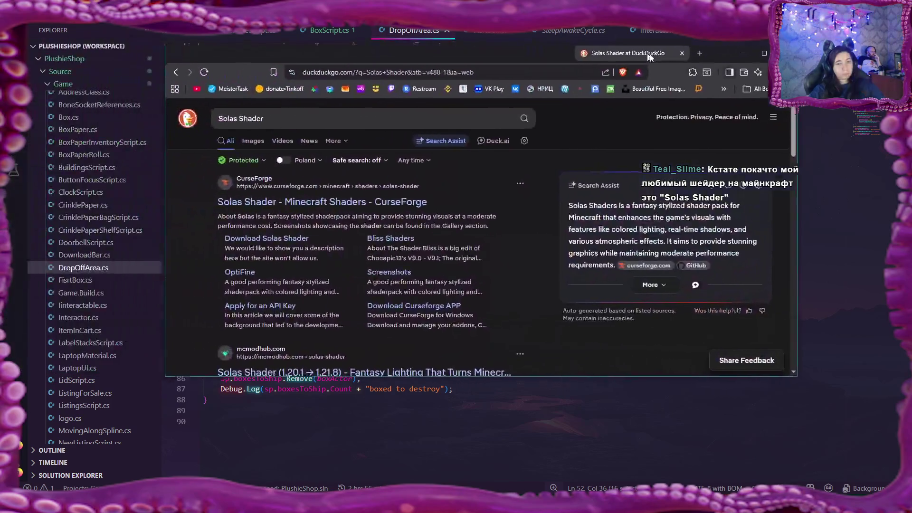
pyautogui.click(257, 143)
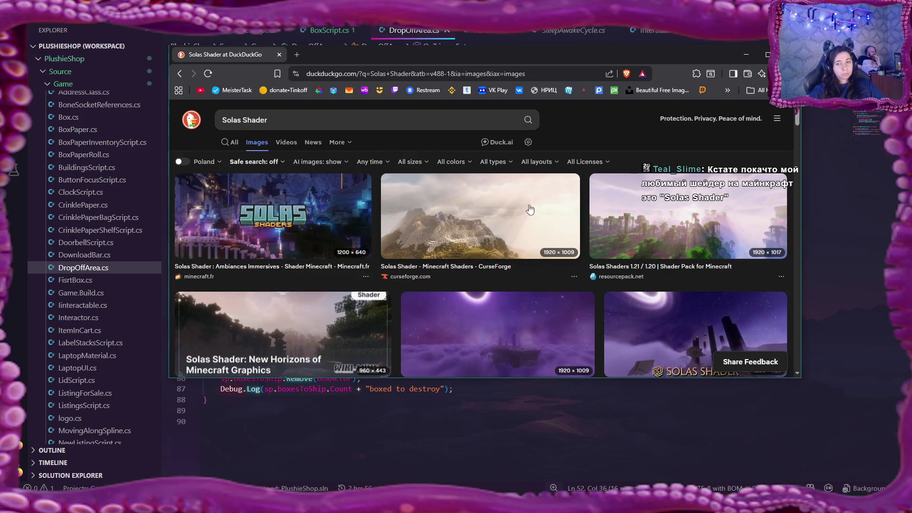
pyautogui.scroll(-2, 529, 213)
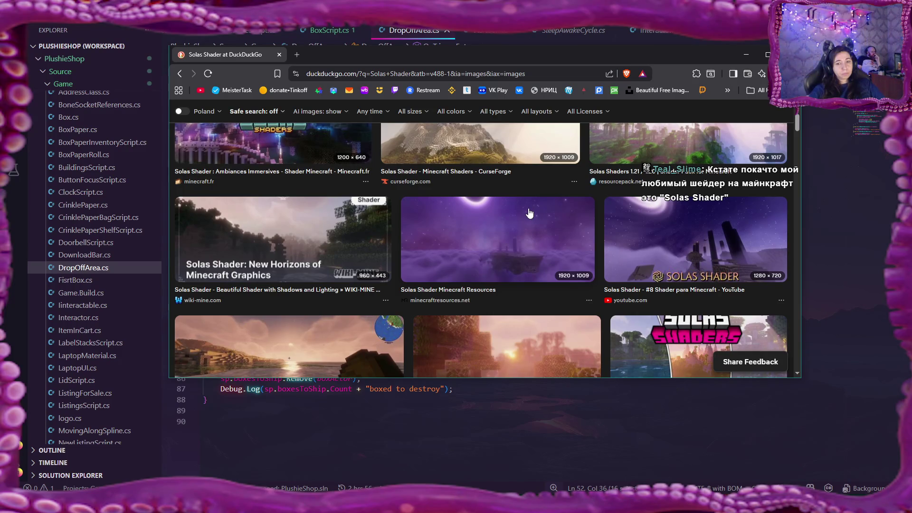
pyautogui.scroll(-2, 530, 213)
pyautogui.scroll(2, 529, 214)
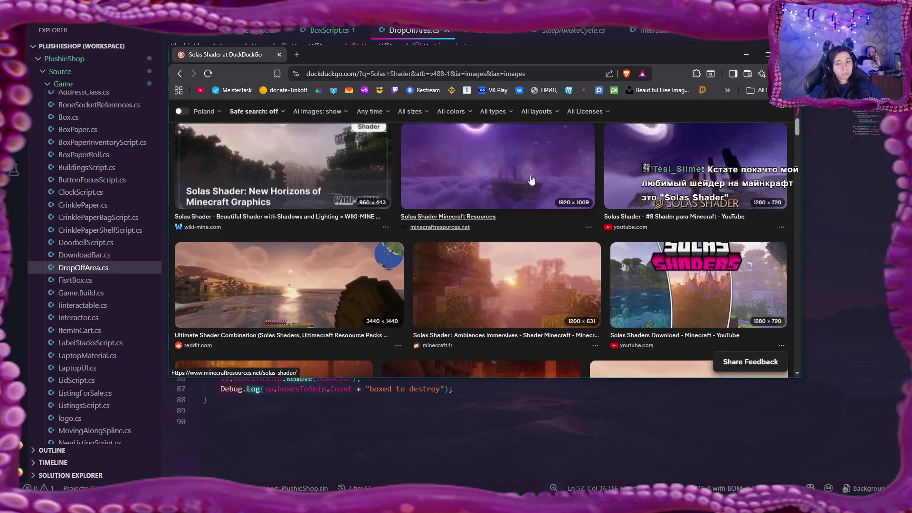
pyautogui.hotkey('alt', 'Tab')
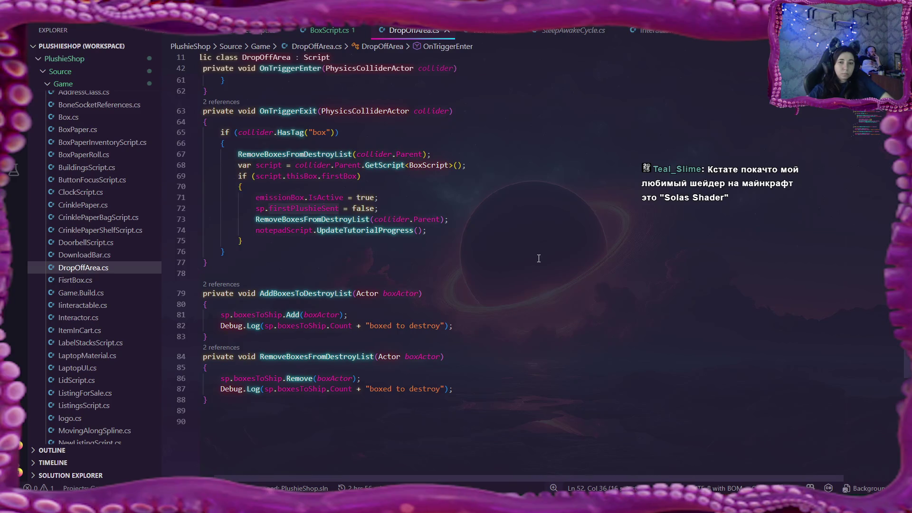
pyautogui.scroll(2, 538, 259)
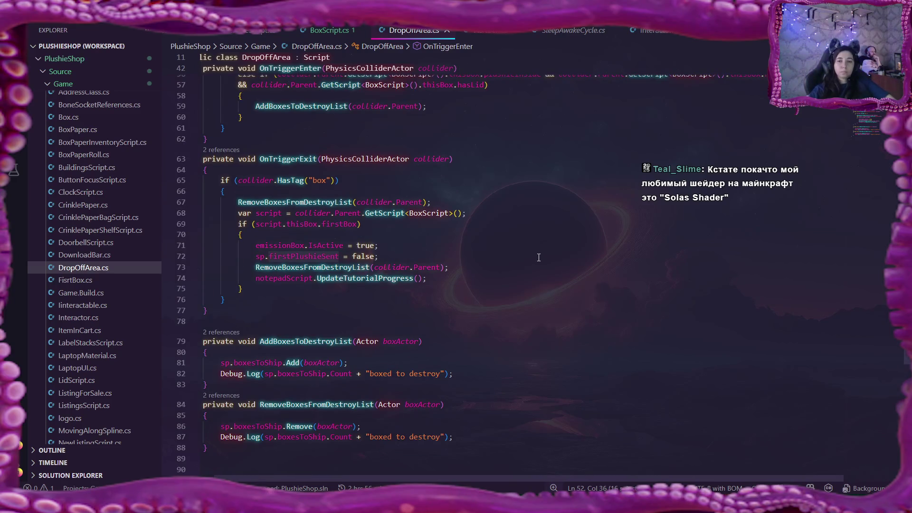
pyautogui.scroll(2, 539, 258)
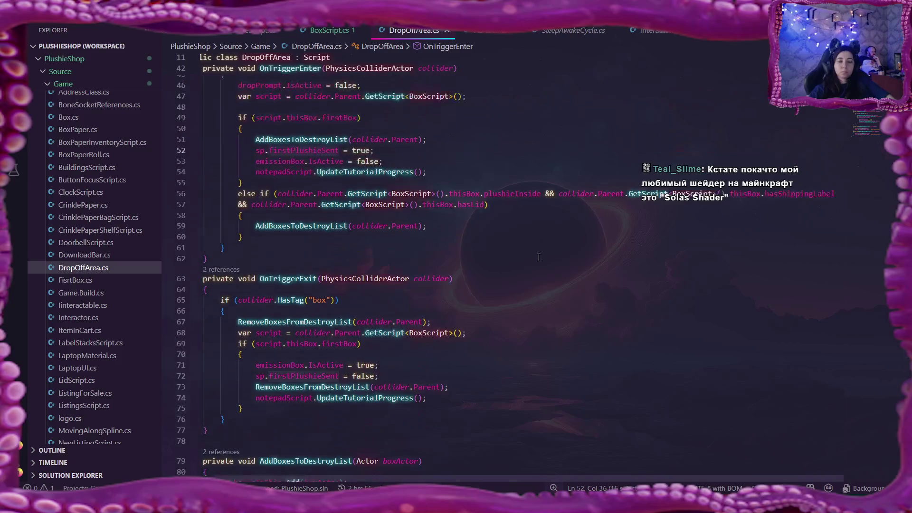
pyautogui.scroll(2, 538, 258)
pyautogui.scroll(1, 539, 259)
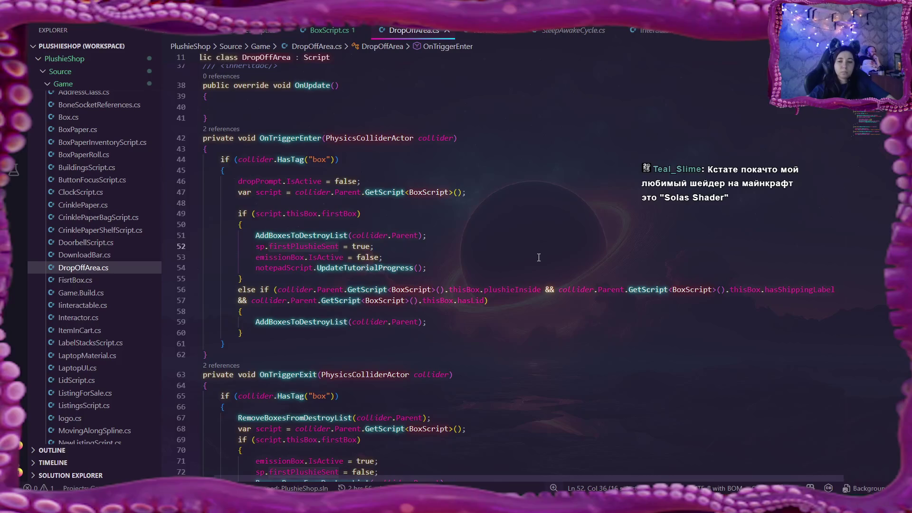
pyautogui.scroll(-3, 538, 258)
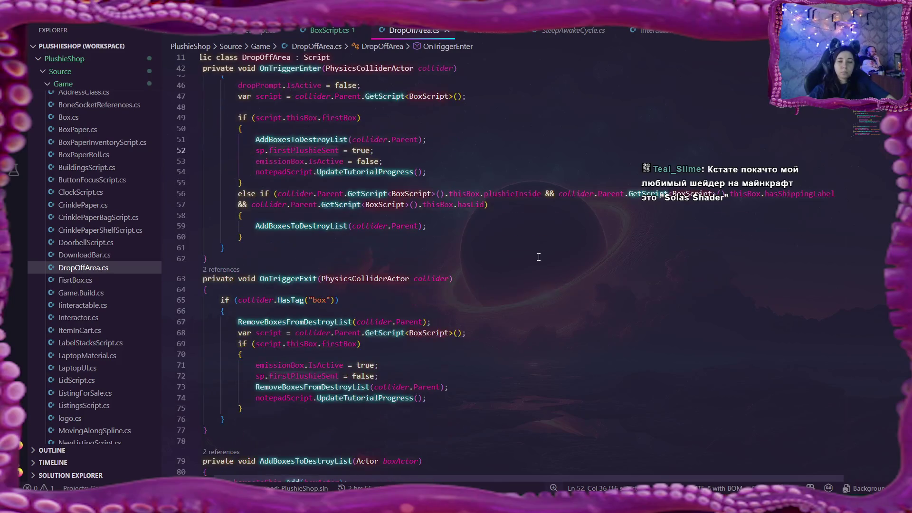
# Review the OnTriggerExit emission-box lines, then add a Debug.Log line after the deactivation on line 53
pyautogui.click(370, 376)
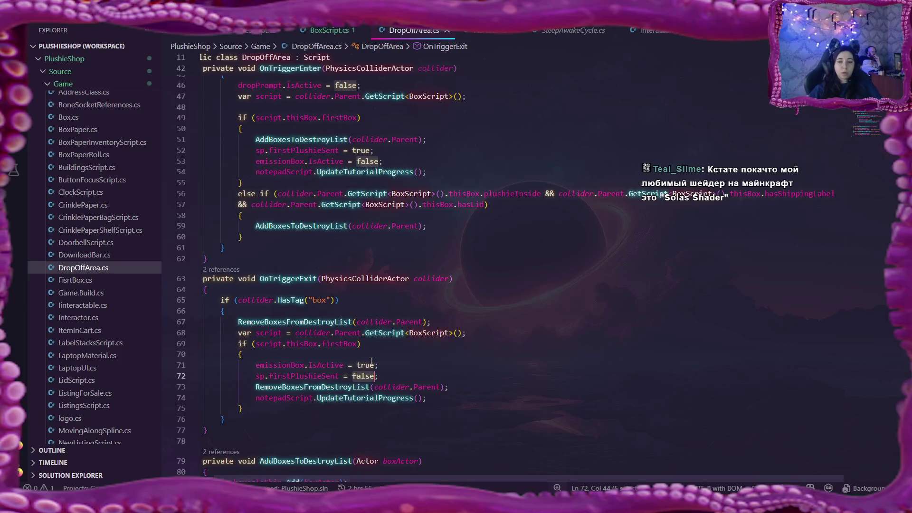
pyautogui.click(371, 363)
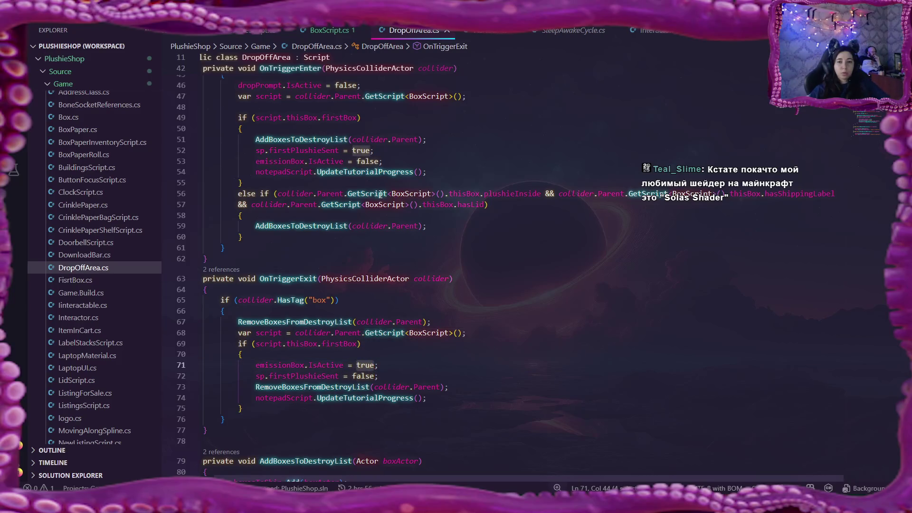
pyautogui.click(344, 162)
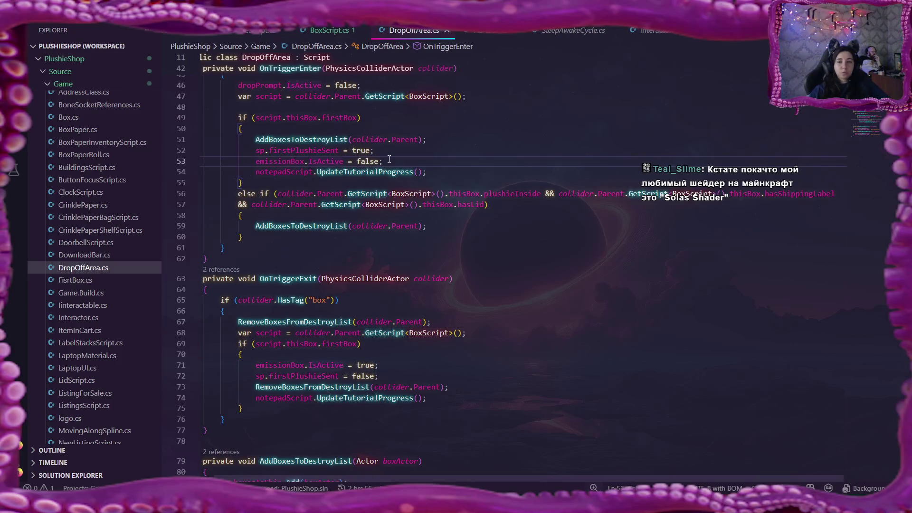
pyautogui.scroll(2, 389, 158)
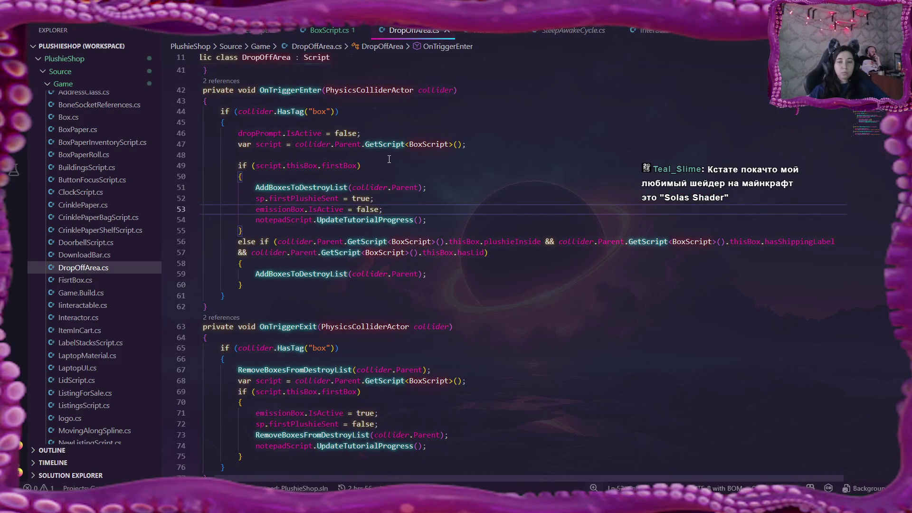
pyautogui.press('Return')
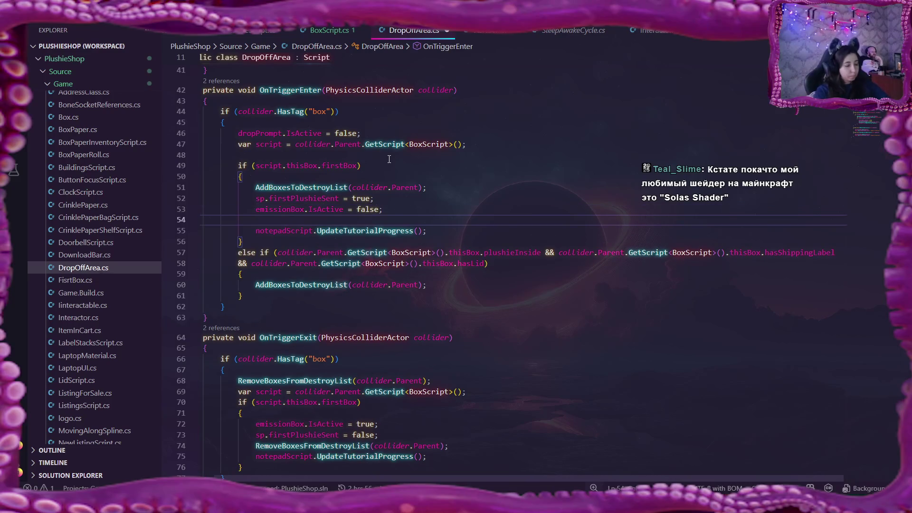
pyautogui.write('Debug')
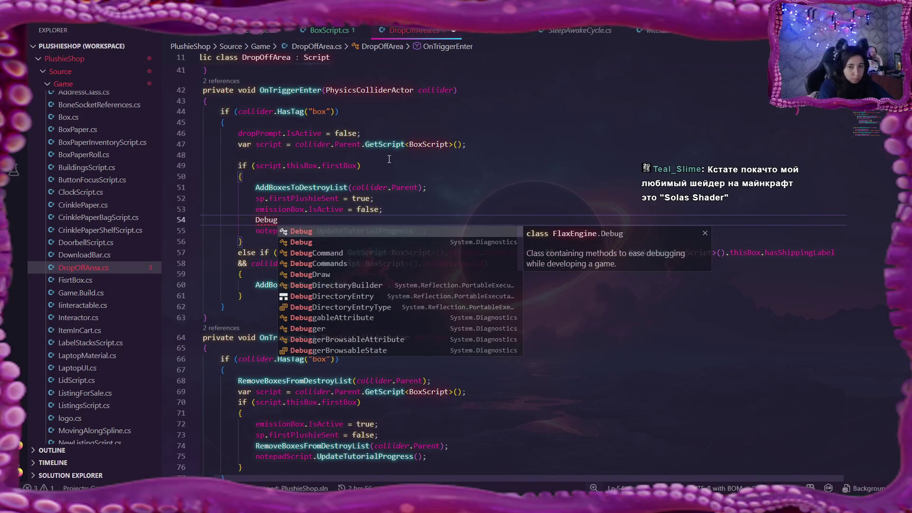
pyautogui.write('.Log')
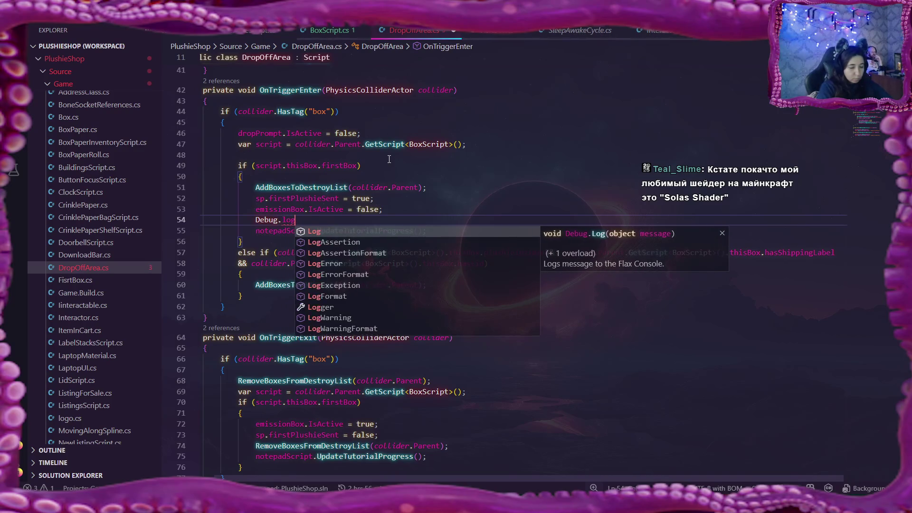
pyautogui.write('(')
pyautogui.press('Escape')
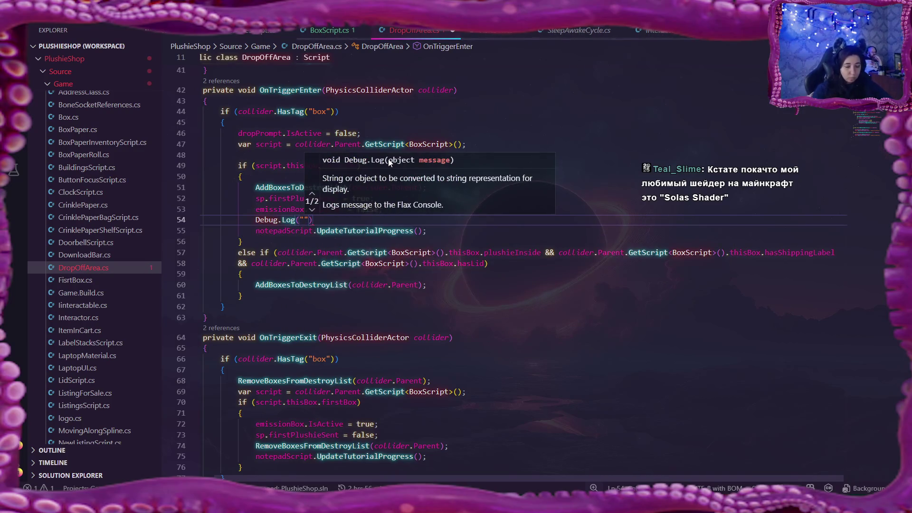
# Fill the call as Debug.Log(emissionBox.IsActive + " emissionBox.IsActive") and save DropOffArea.cs
pyautogui.click(333, 210)
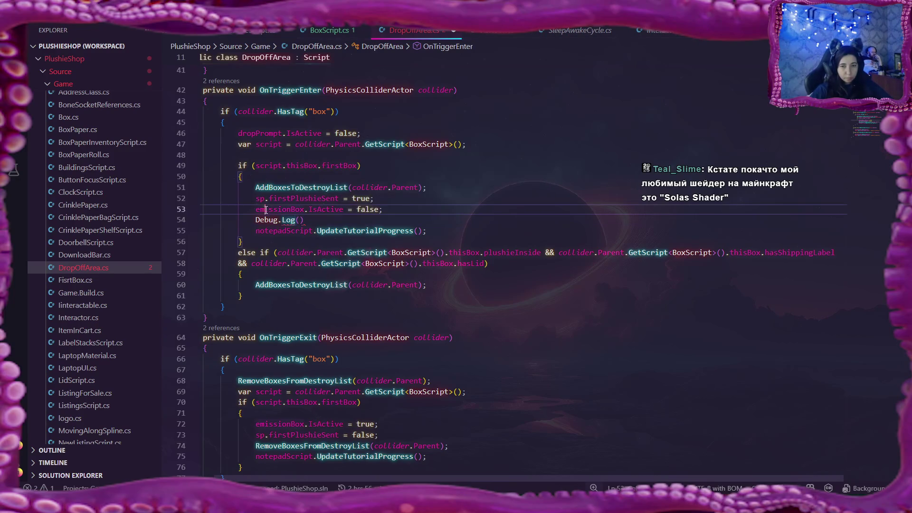
pyautogui.doubleClick(332, 209)
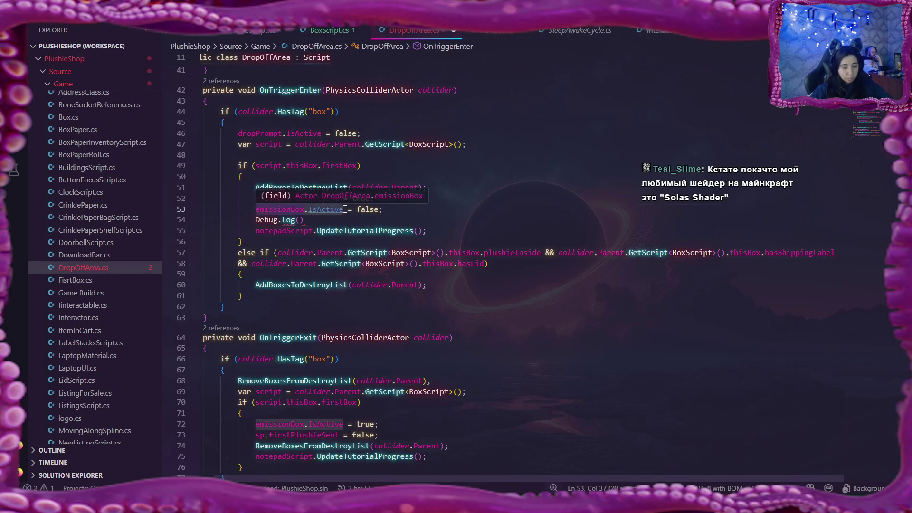
pyautogui.hotkey('ctrl', 'c')
pyautogui.click(299, 219)
pyautogui.hotkey('ctrl', 'v')
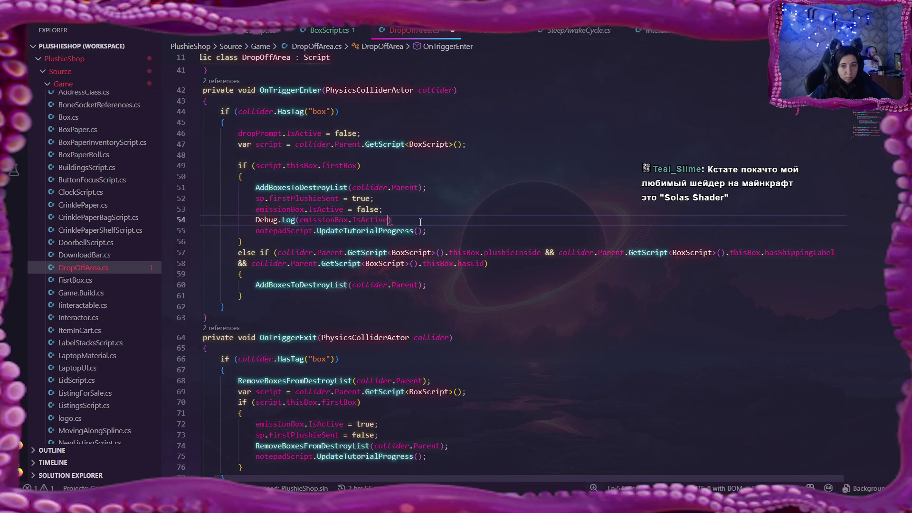
pyautogui.write('+""')
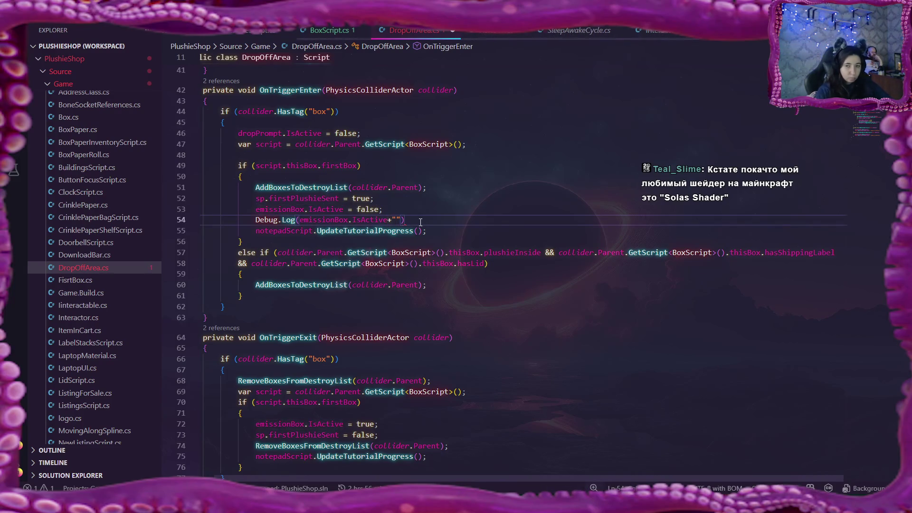
pyautogui.hotkey('ctrl', 'v')
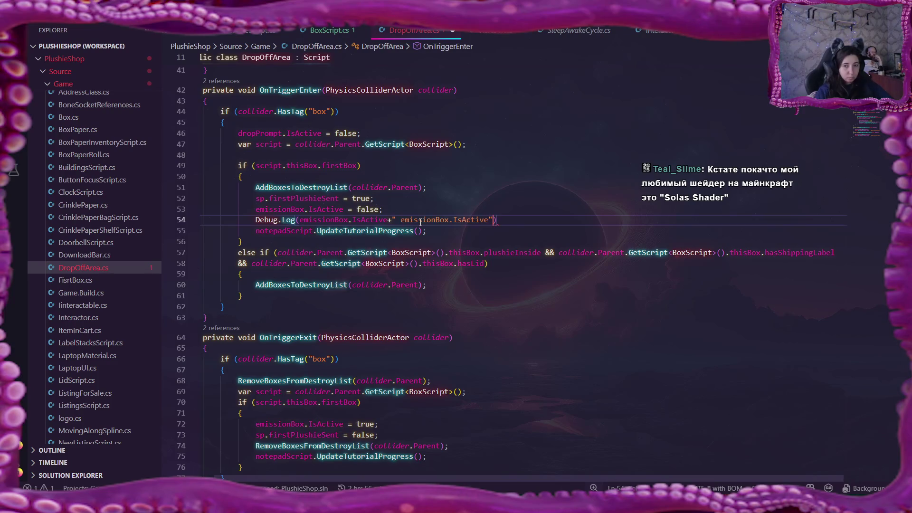
pyautogui.write(';')
pyautogui.hotkey('ctrl', 's')
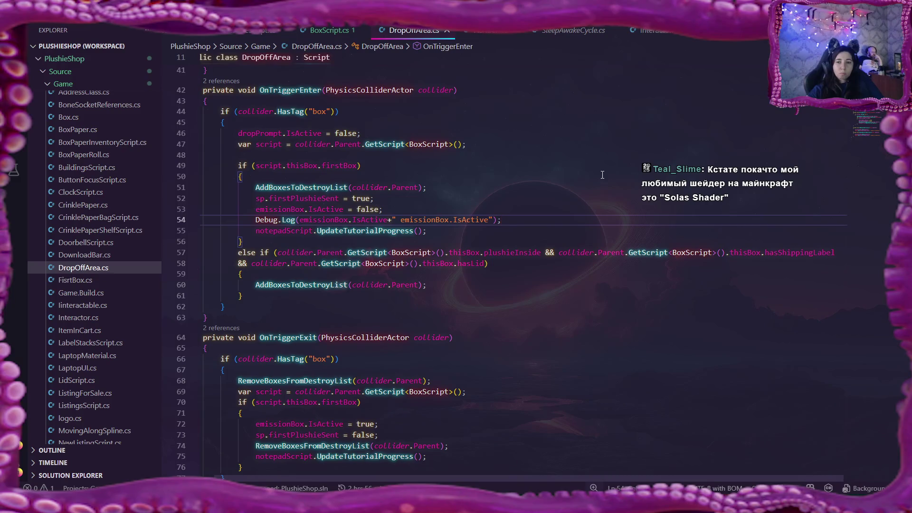
pyautogui.scroll(5, 602, 174)
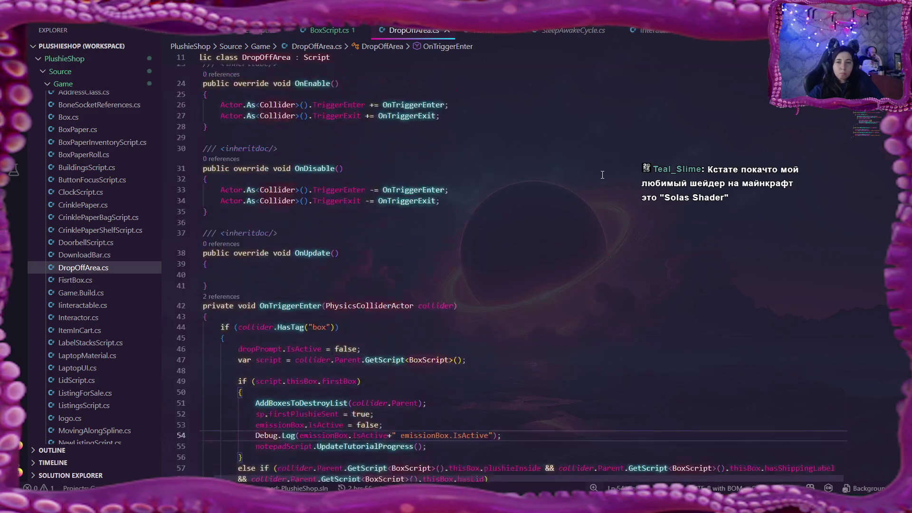
pyautogui.scroll(2, 603, 174)
pyautogui.scroll(1, 602, 174)
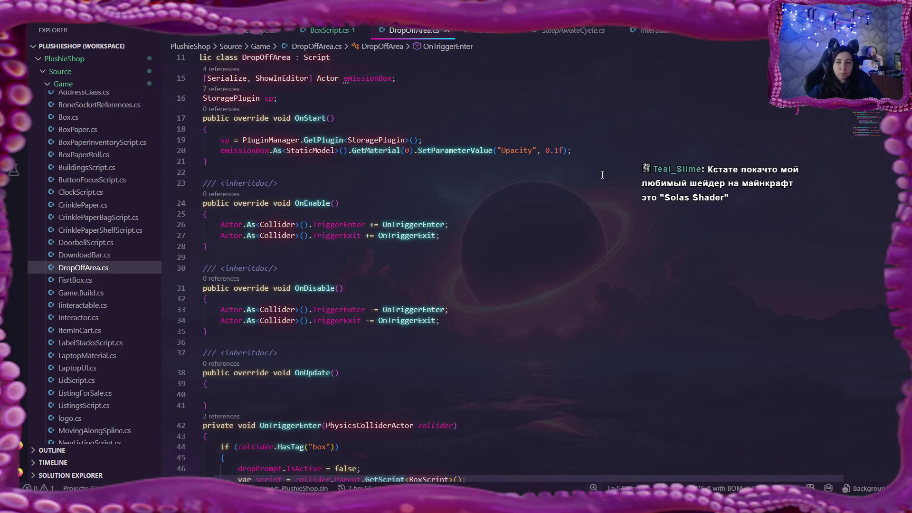
pyautogui.scroll(1, 602, 175)
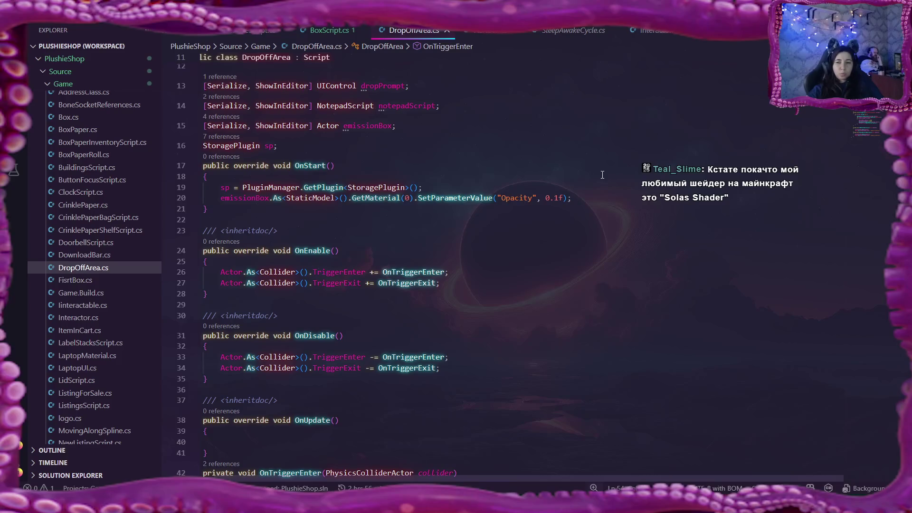
pyautogui.scroll(-2, 602, 174)
pyautogui.scroll(-2, 603, 174)
pyautogui.scroll(-2, 602, 175)
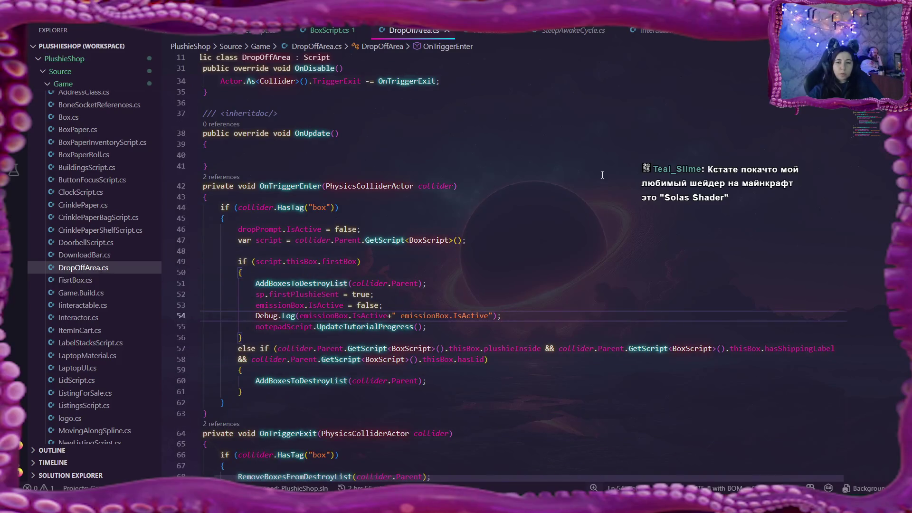
pyautogui.scroll(-1, 602, 175)
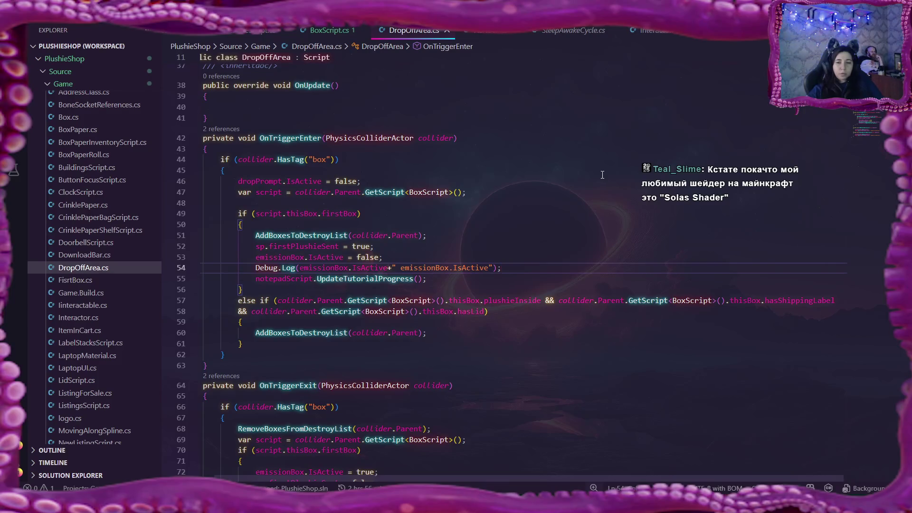
pyautogui.scroll(-1, 602, 175)
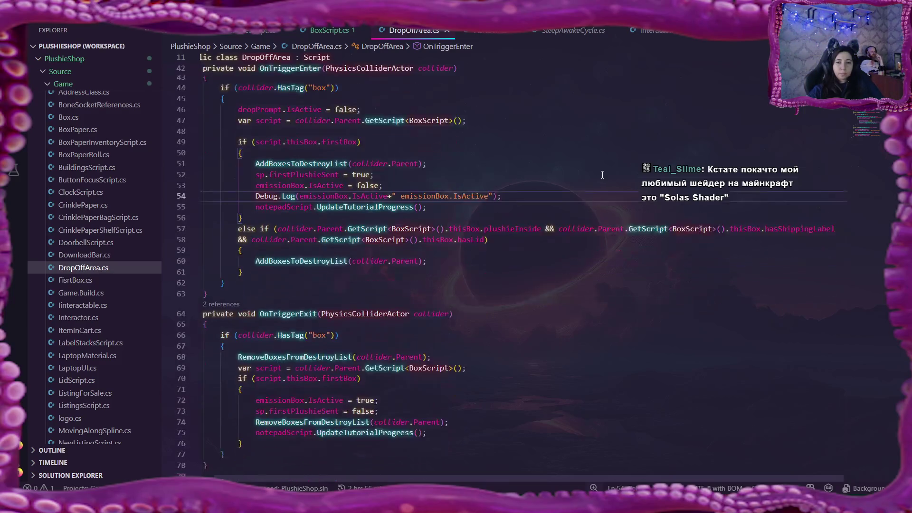
pyautogui.scroll(-1, 602, 175)
# Watch Flax recompile the scripts in the Output Log, check the debug messages, and return to DropOffArea.cs
pyautogui.hotkey('alt', 'Tab')
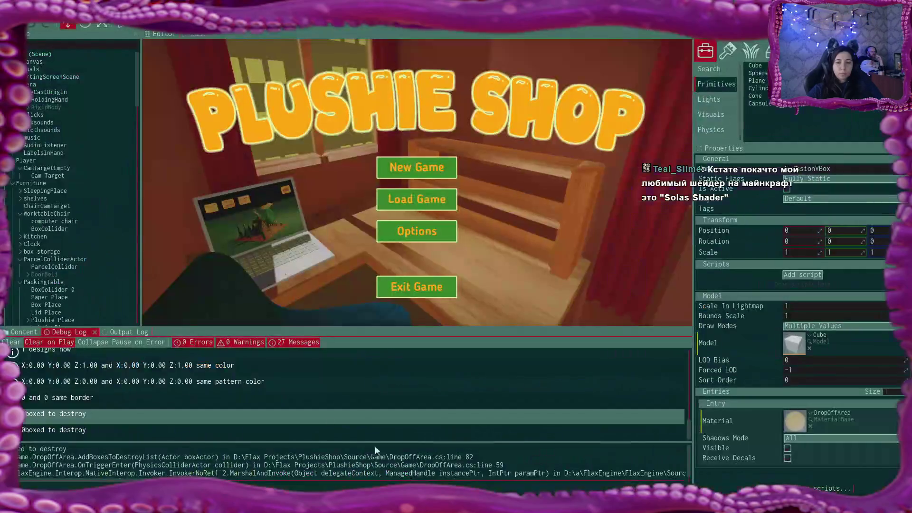
pyautogui.click(127, 332)
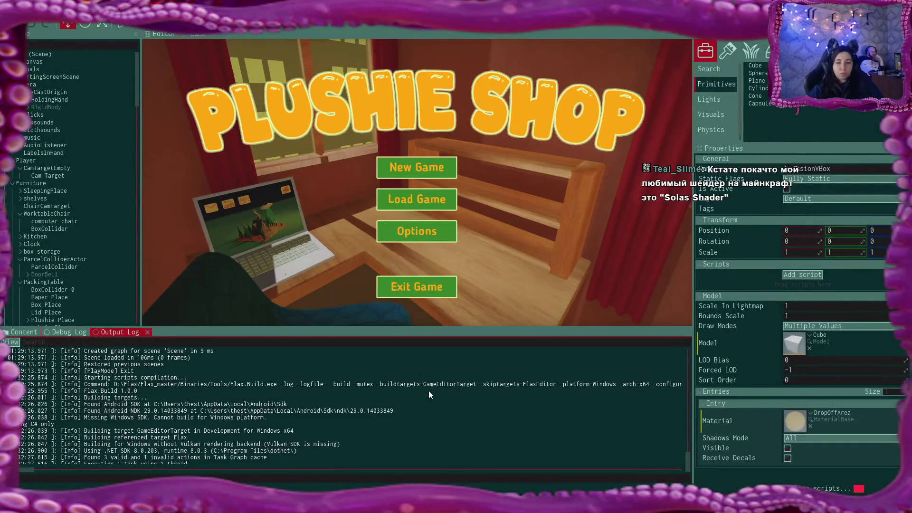
pyautogui.scroll(3, 428, 391)
pyautogui.scroll(2, 388, 381)
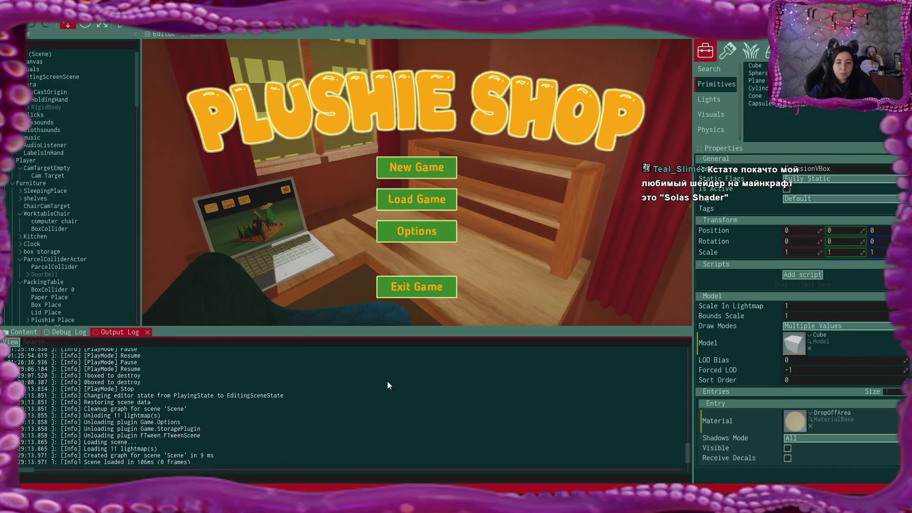
pyautogui.scroll(2, 387, 382)
pyautogui.scroll(2, 388, 381)
pyautogui.scroll(2, 388, 381)
pyautogui.scroll(2, 388, 382)
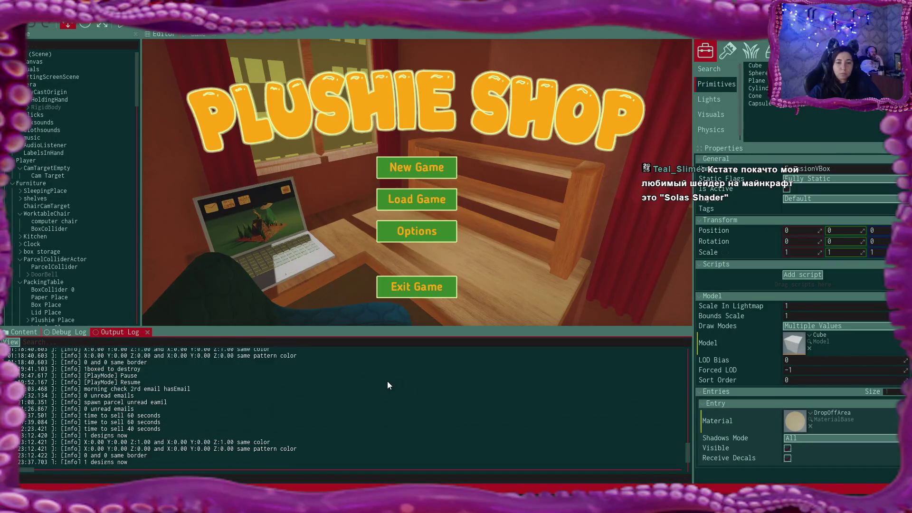
pyautogui.scroll(2, 388, 381)
pyautogui.scroll(2, 388, 382)
pyautogui.scroll(2, 387, 382)
pyautogui.scroll(2, 388, 382)
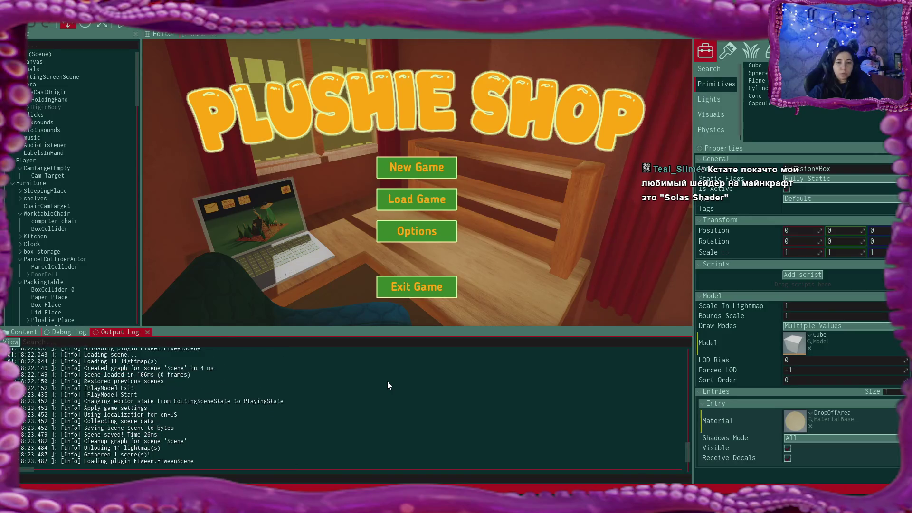
pyautogui.scroll(2, 388, 383)
pyautogui.scroll(2, 387, 385)
pyautogui.scroll(2, 388, 385)
pyautogui.scroll(2, 387, 385)
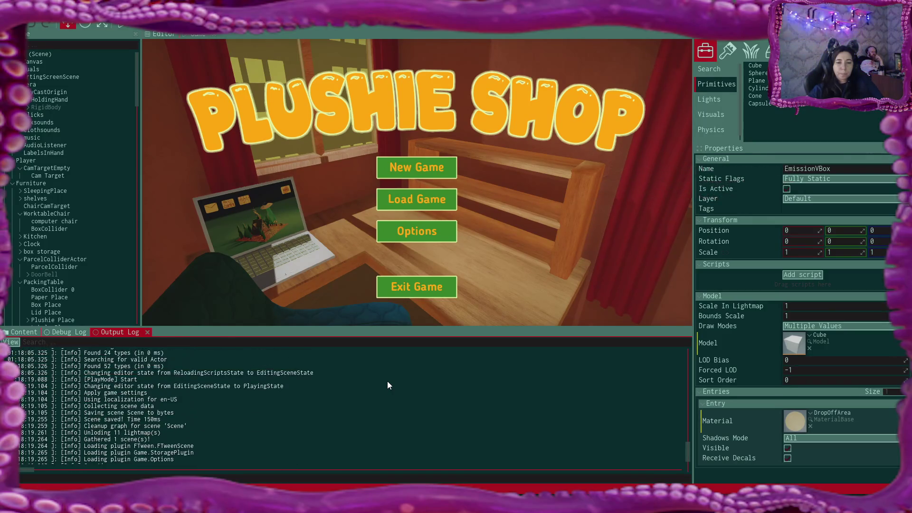
pyautogui.scroll(2, 388, 386)
pyautogui.scroll(2, 388, 385)
pyautogui.scroll(2, 388, 385)
pyautogui.scroll(2, 388, 385)
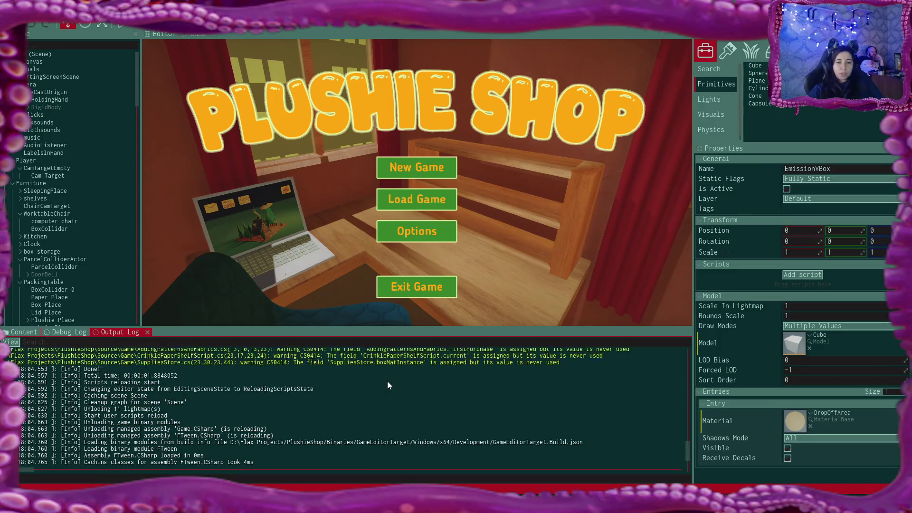
pyautogui.scroll(2, 389, 386)
pyautogui.scroll(2, 387, 385)
pyautogui.scroll(2, 389, 384)
pyautogui.scroll(2, 388, 385)
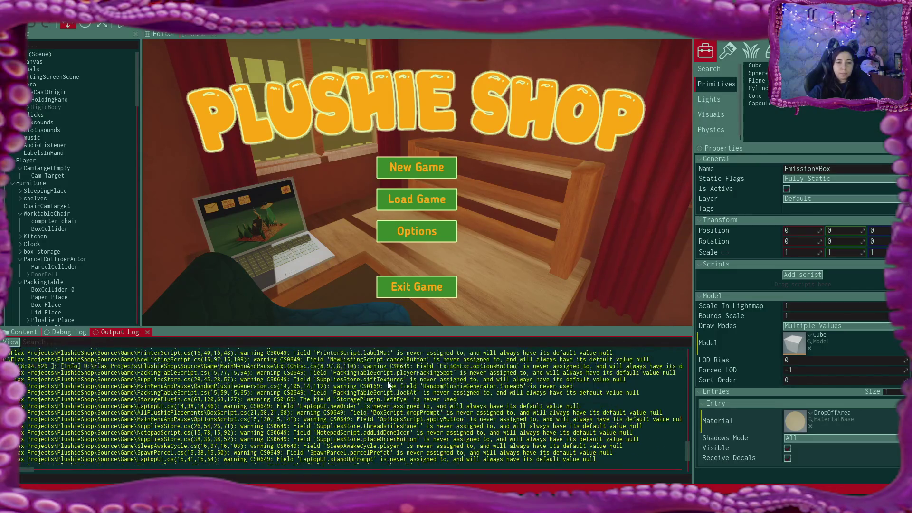
pyautogui.scroll(2, 389, 385)
pyautogui.scroll(2, 388, 385)
pyautogui.scroll(2, 388, 384)
pyautogui.scroll(2, 388, 386)
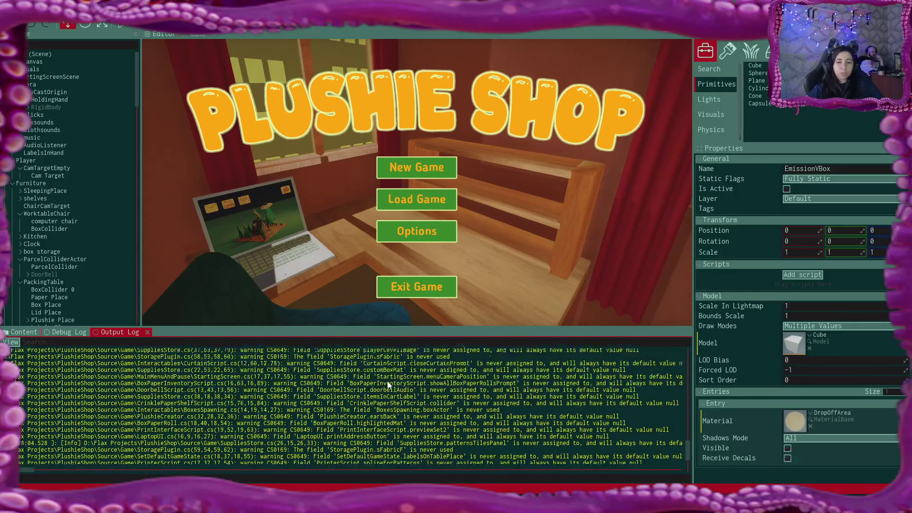
pyautogui.scroll(2, 388, 385)
pyautogui.scroll(2, 388, 386)
pyautogui.scroll(2, 388, 385)
pyautogui.scroll(2, 388, 386)
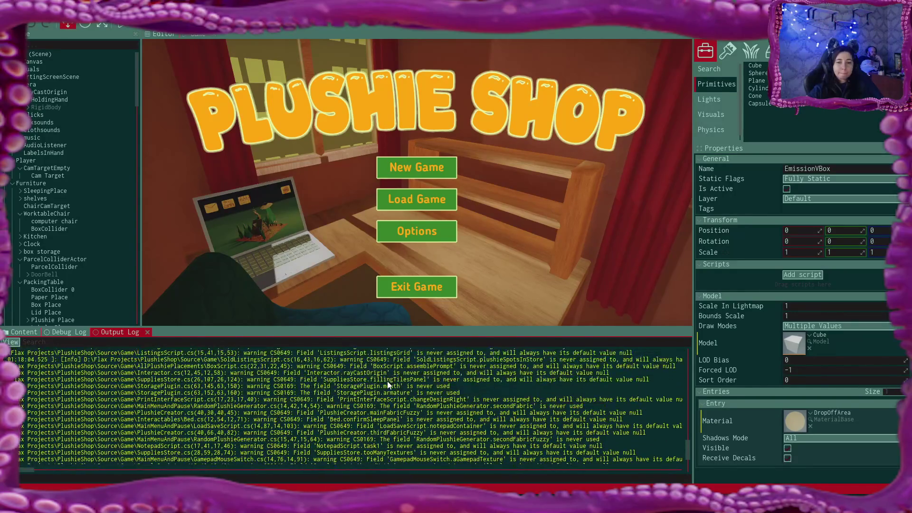
pyautogui.scroll(2, 388, 385)
pyautogui.scroll(2, 387, 386)
pyautogui.scroll(2, 387, 385)
pyautogui.scroll(2, 389, 385)
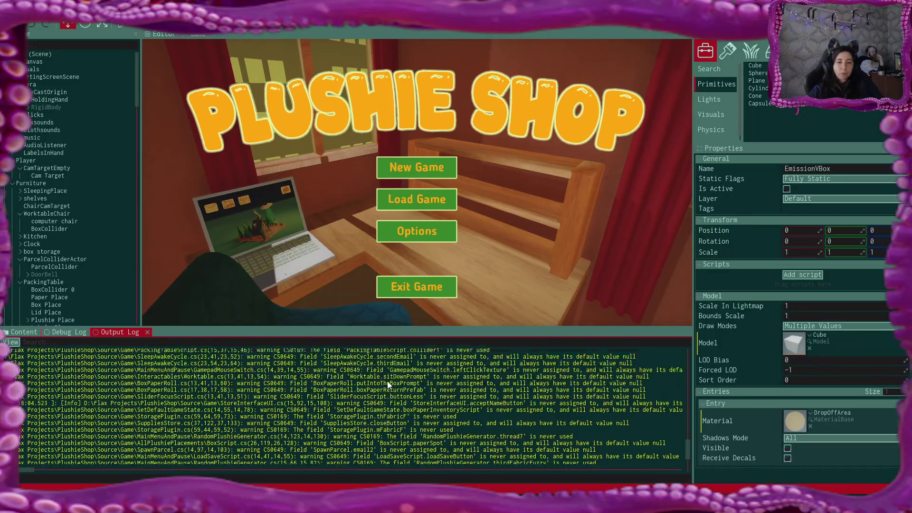
pyautogui.scroll(2, 388, 386)
pyautogui.scroll(2, 388, 384)
pyautogui.scroll(2, 389, 385)
pyautogui.scroll(2, 389, 384)
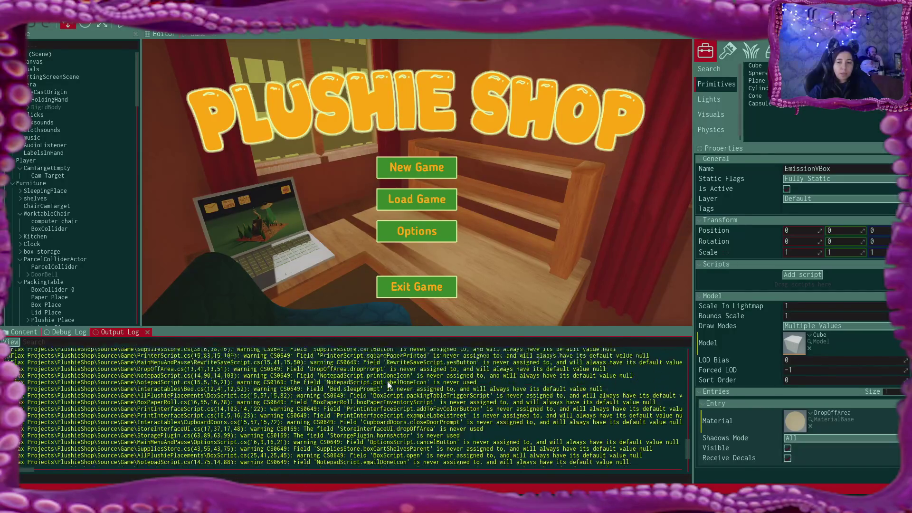
pyautogui.scroll(2, 388, 385)
pyautogui.scroll(2, 388, 384)
pyautogui.scroll(2, 389, 384)
pyautogui.scroll(2, 389, 384)
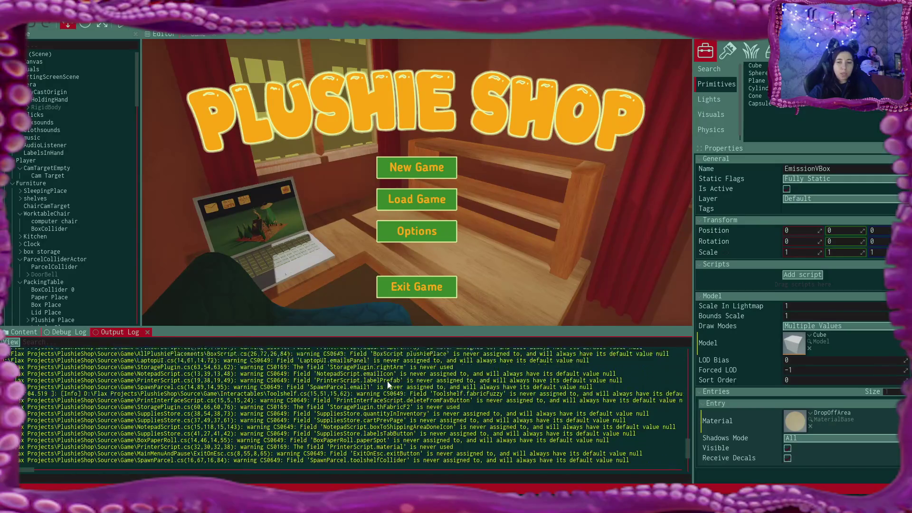
pyautogui.scroll(2, 389, 384)
pyautogui.scroll(2, 388, 385)
pyautogui.scroll(2, 388, 384)
pyautogui.scroll(2, 388, 384)
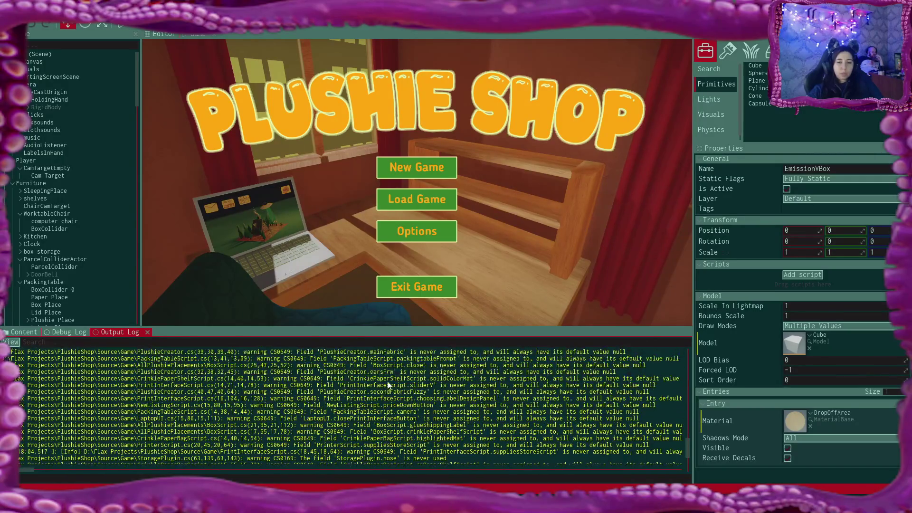
pyautogui.scroll(2, 389, 385)
pyautogui.scroll(2, 388, 385)
pyautogui.scroll(2, 388, 384)
pyautogui.scroll(2, 389, 384)
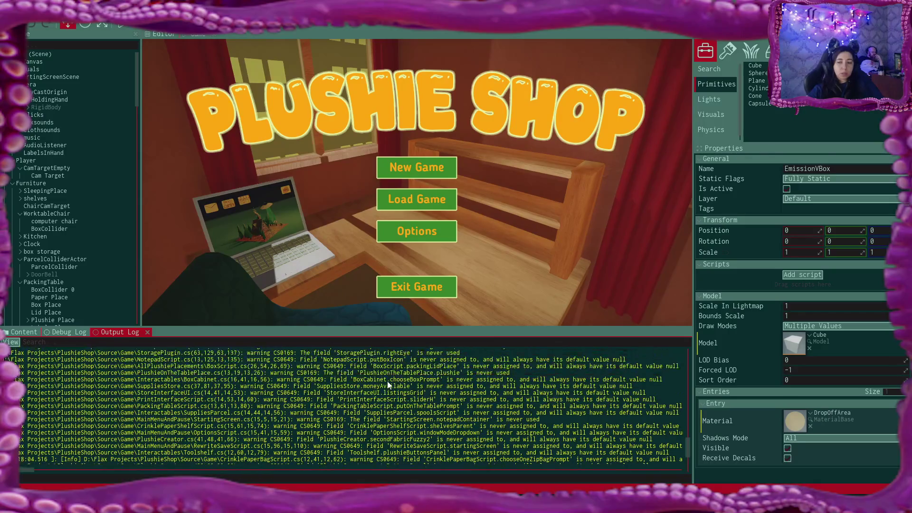
pyautogui.scroll(2, 388, 384)
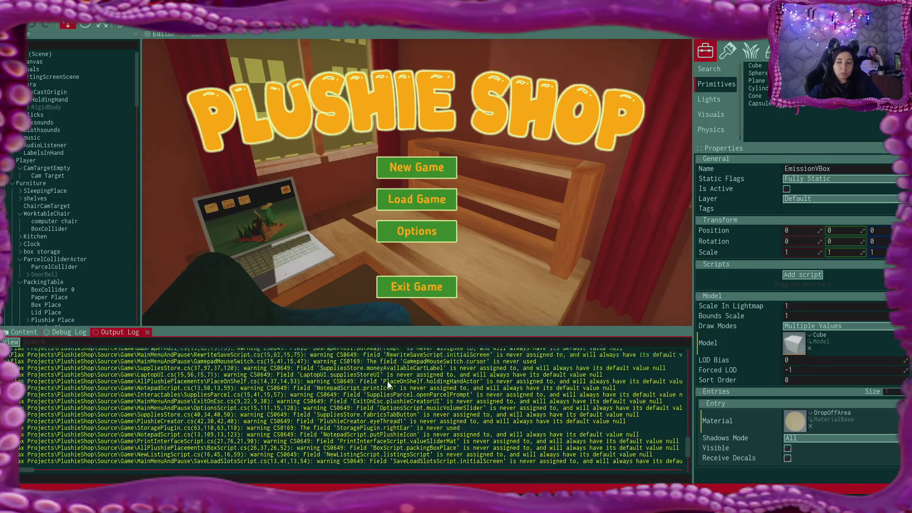
pyautogui.scroll(1, 388, 384)
pyautogui.scroll(1, 389, 384)
pyautogui.scroll(1, 390, 384)
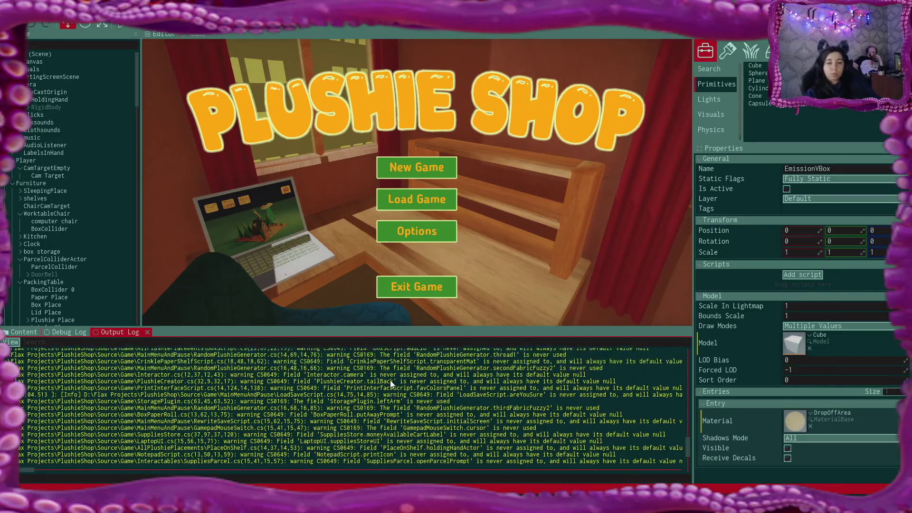
pyautogui.scroll(1, 391, 384)
pyautogui.scroll(1, 390, 379)
pyautogui.scroll(1, 390, 379)
pyautogui.scroll(1, 390, 380)
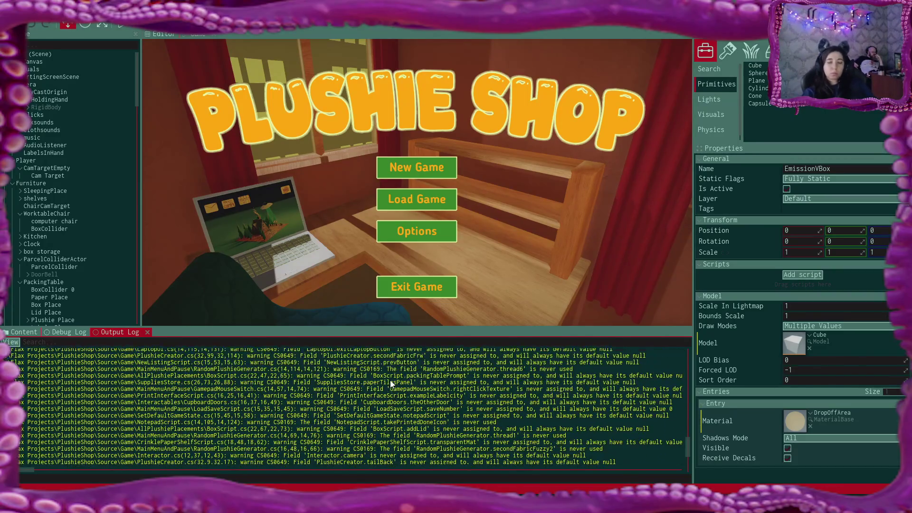
pyautogui.scroll(2, 390, 380)
pyautogui.scroll(1, 390, 380)
pyautogui.scroll(1, 389, 380)
pyautogui.scroll(1, 390, 380)
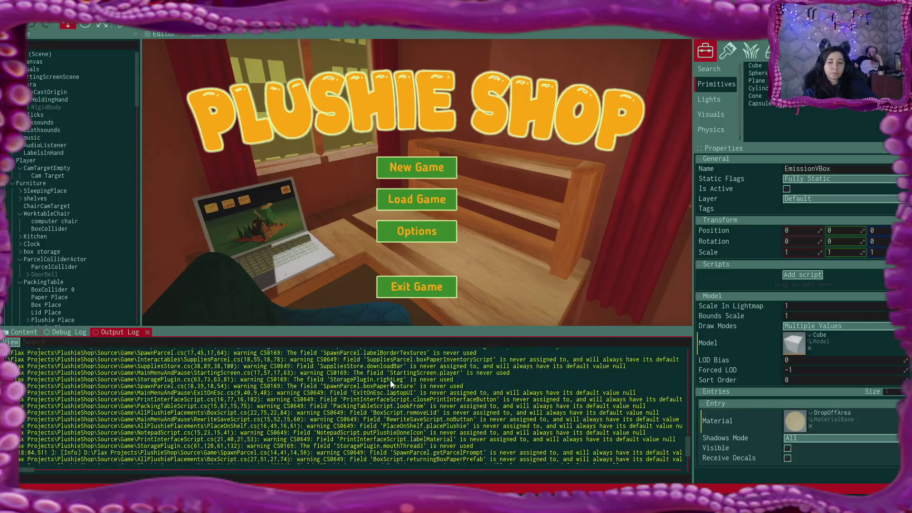
pyautogui.scroll(1, 390, 380)
pyautogui.scroll(1, 389, 384)
pyautogui.scroll(1, 390, 383)
pyautogui.scroll(1, 390, 384)
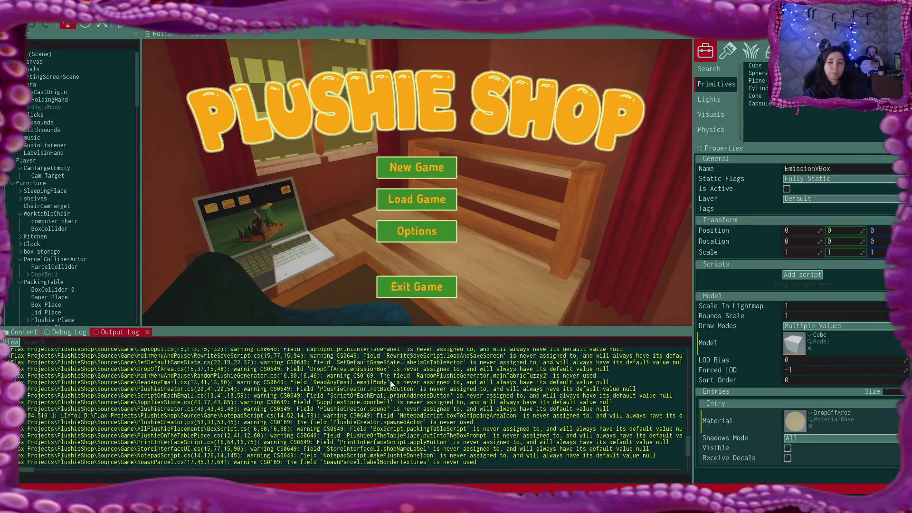
pyautogui.scroll(1, 390, 383)
pyautogui.scroll(1, 391, 384)
pyautogui.scroll(1, 391, 385)
pyautogui.scroll(1, 391, 384)
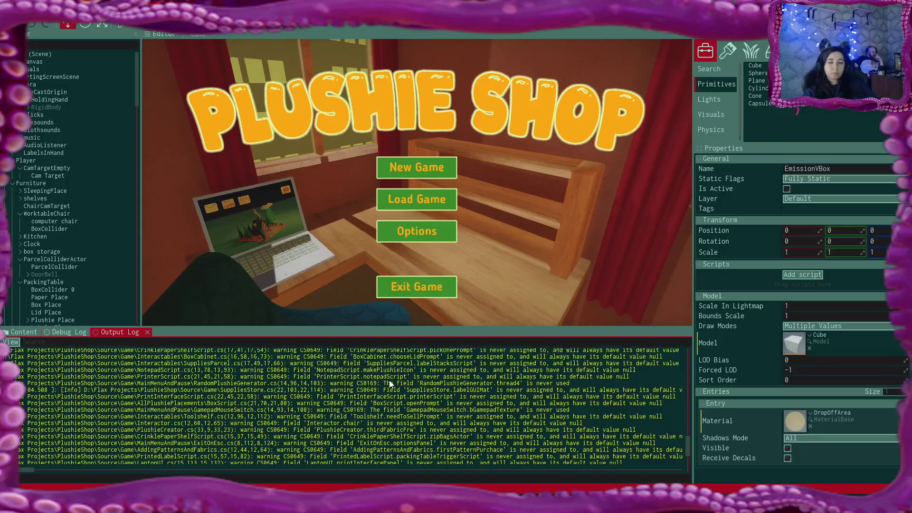
pyautogui.scroll(1, 391, 384)
pyautogui.scroll(1, 390, 385)
pyautogui.scroll(1, 390, 384)
pyautogui.scroll(1, 390, 385)
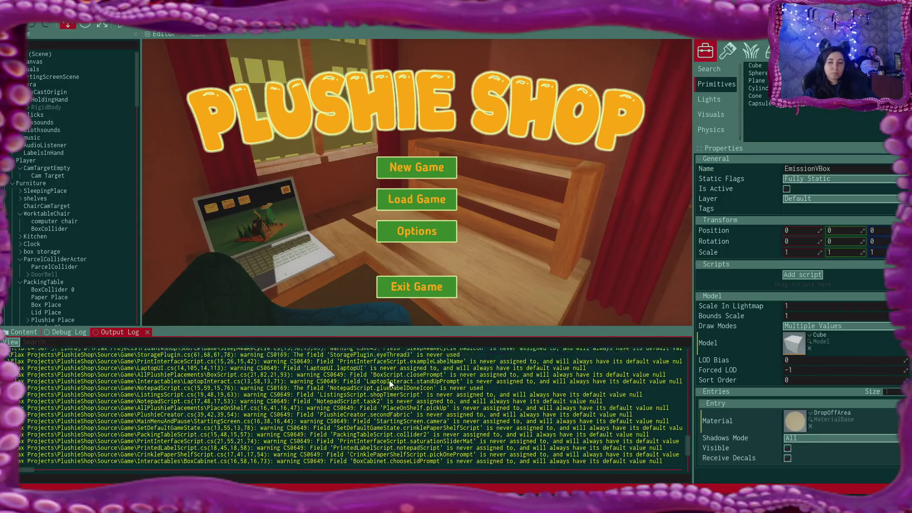
pyautogui.scroll(1, 390, 384)
pyautogui.scroll(1, 390, 384)
pyautogui.scroll(1, 388, 382)
pyautogui.scroll(1, 386, 382)
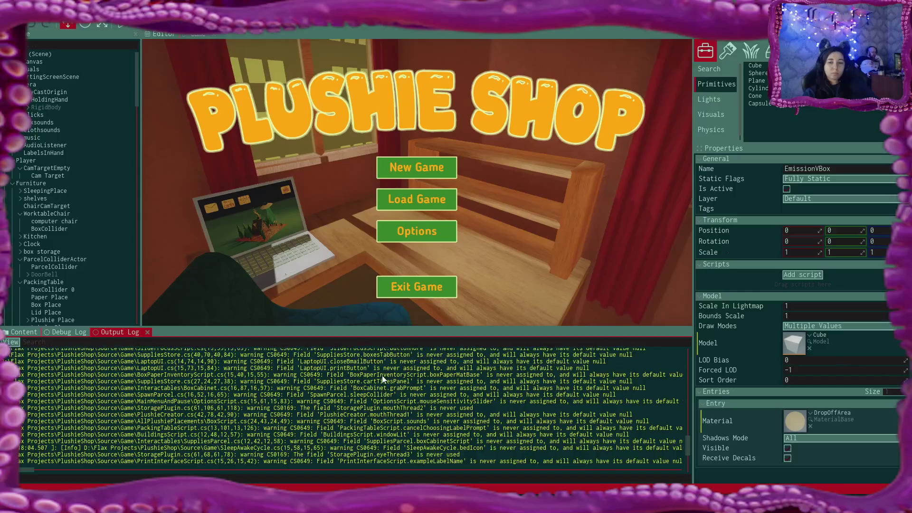
pyautogui.scroll(1, 384, 381)
pyautogui.scroll(1, 383, 380)
pyautogui.scroll(1, 382, 379)
pyautogui.scroll(1, 382, 380)
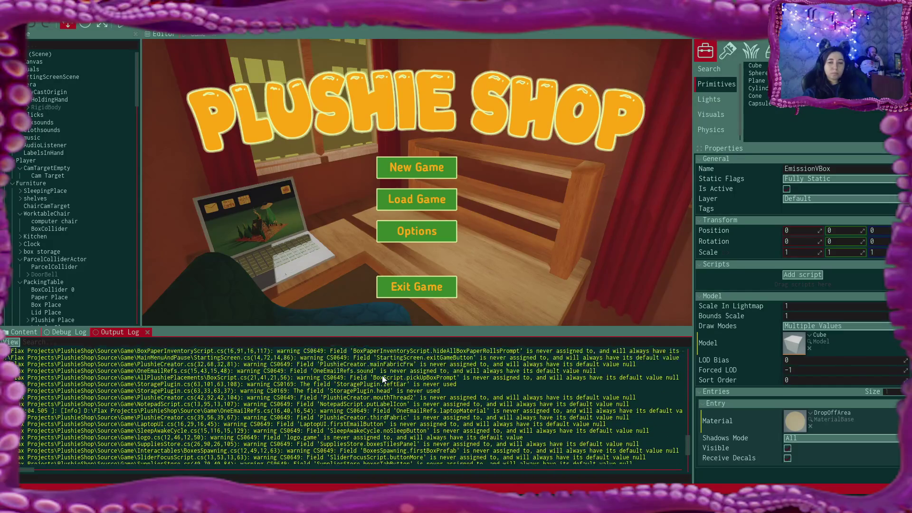
pyautogui.scroll(1, 381, 380)
pyautogui.scroll(1, 380, 379)
pyautogui.scroll(1, 380, 379)
pyautogui.scroll(1, 381, 378)
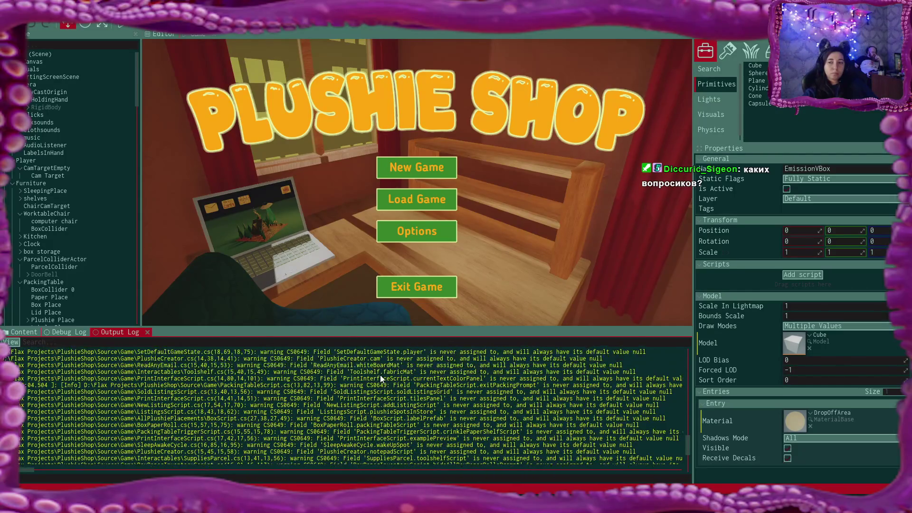
pyautogui.scroll(1, 380, 378)
pyautogui.scroll(1, 381, 378)
pyautogui.scroll(1, 380, 377)
pyautogui.scroll(1, 376, 377)
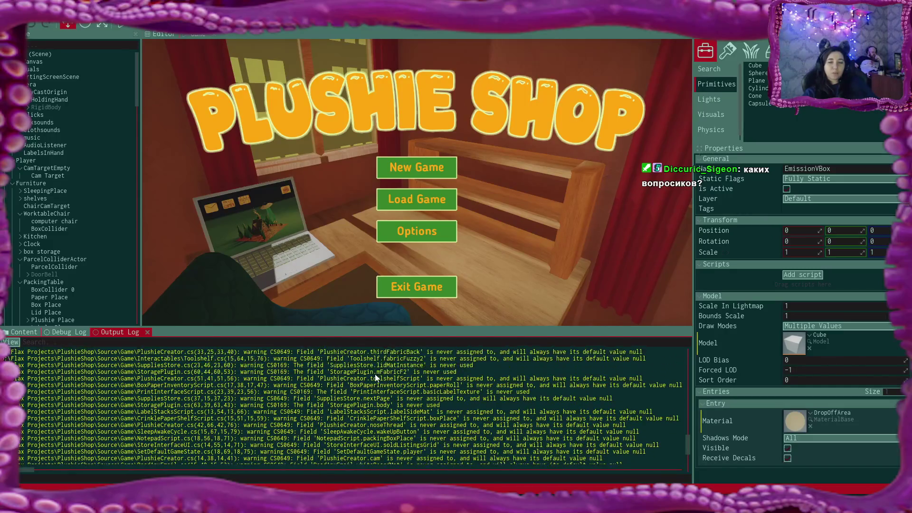
pyautogui.scroll(1, 373, 375)
pyautogui.scroll(1, 372, 375)
pyautogui.scroll(1, 371, 374)
pyautogui.scroll(1, 370, 374)
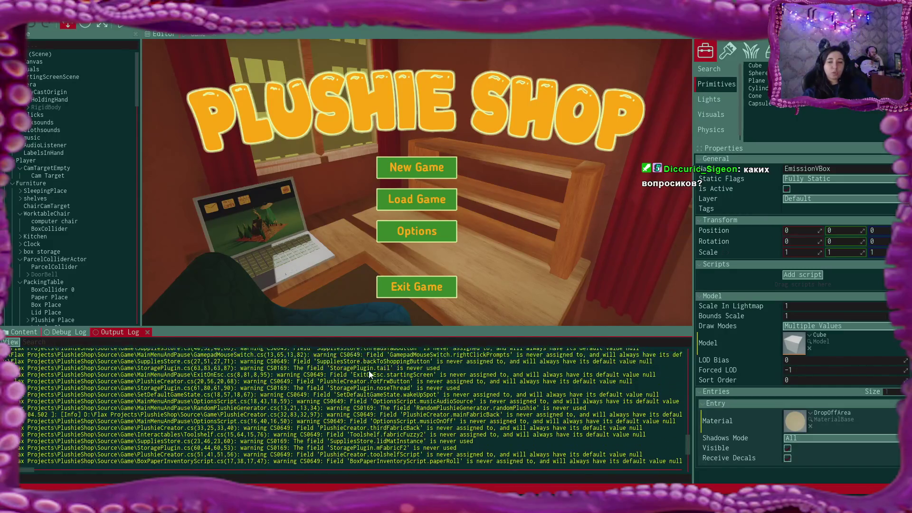
pyautogui.scroll(1, 369, 373)
pyautogui.scroll(1, 368, 371)
pyautogui.scroll(1, 367, 369)
pyautogui.scroll(1, 366, 369)
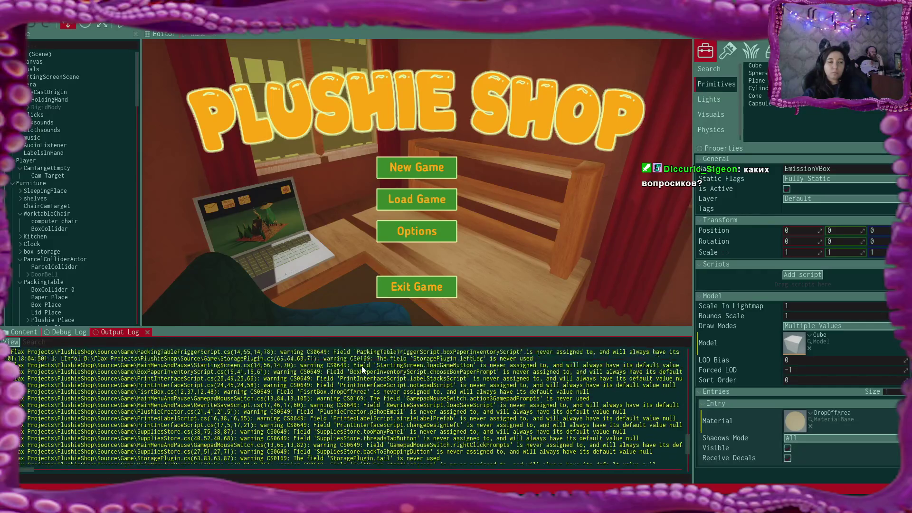
pyautogui.scroll(1, 364, 370)
pyautogui.scroll(1, 362, 369)
pyautogui.scroll(1, 363, 368)
pyautogui.scroll(1, 362, 368)
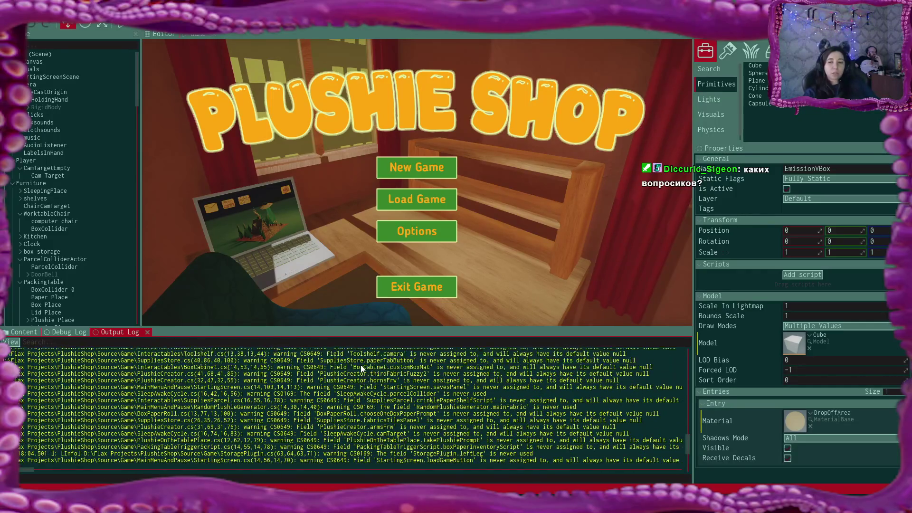
pyautogui.scroll(1, 362, 368)
pyautogui.scroll(1, 363, 369)
pyautogui.scroll(1, 362, 369)
pyautogui.scroll(1, 362, 368)
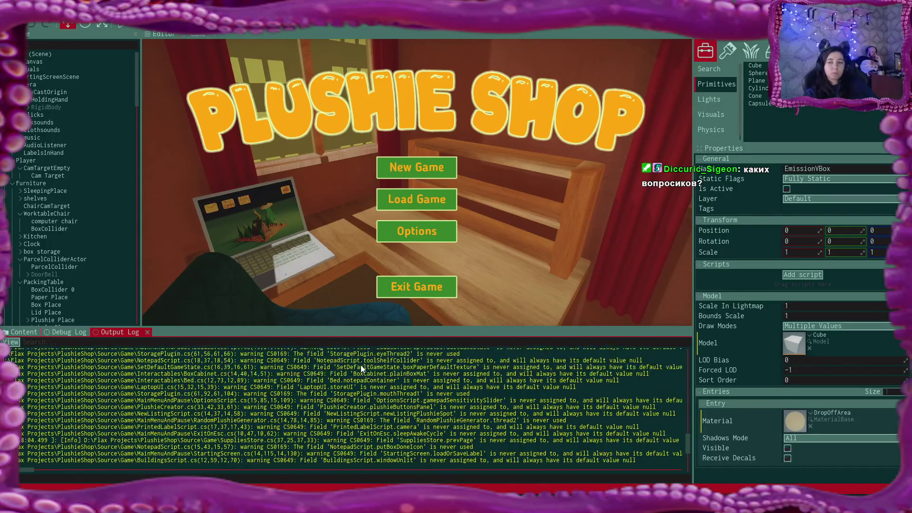
pyautogui.scroll(1, 363, 369)
pyautogui.scroll(1, 362, 368)
pyautogui.scroll(1, 362, 369)
pyautogui.scroll(1, 362, 368)
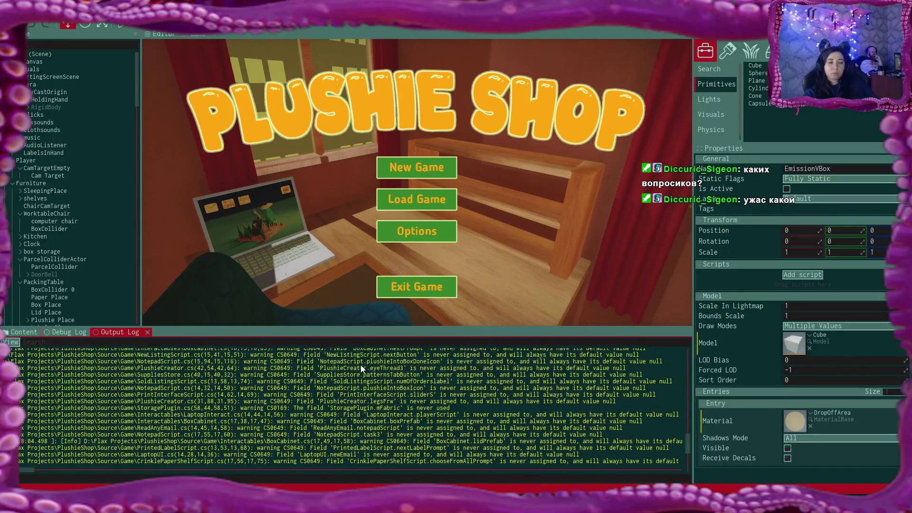
pyautogui.scroll(1, 362, 368)
pyautogui.scroll(2, 363, 369)
pyautogui.scroll(2, 349, 363)
pyautogui.scroll(1, 349, 363)
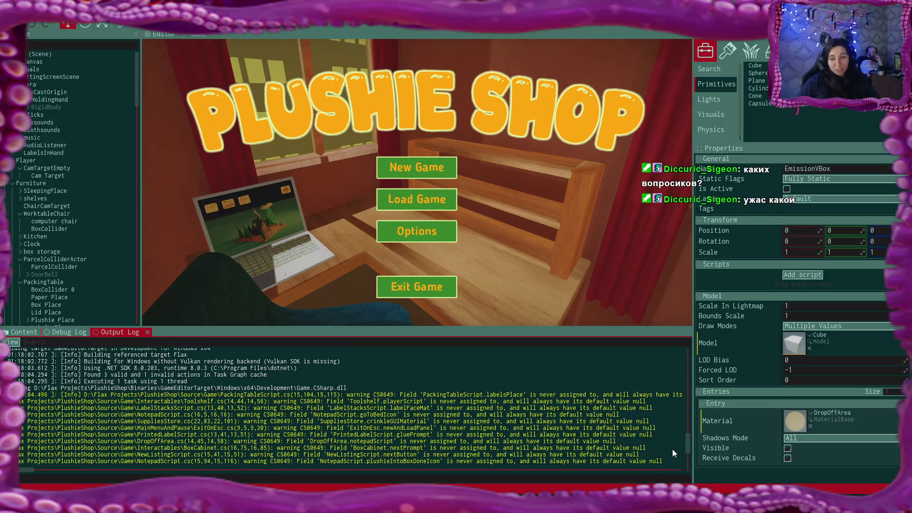
pyautogui.moveTo(687, 443); pyautogui.dragTo(688, 465)
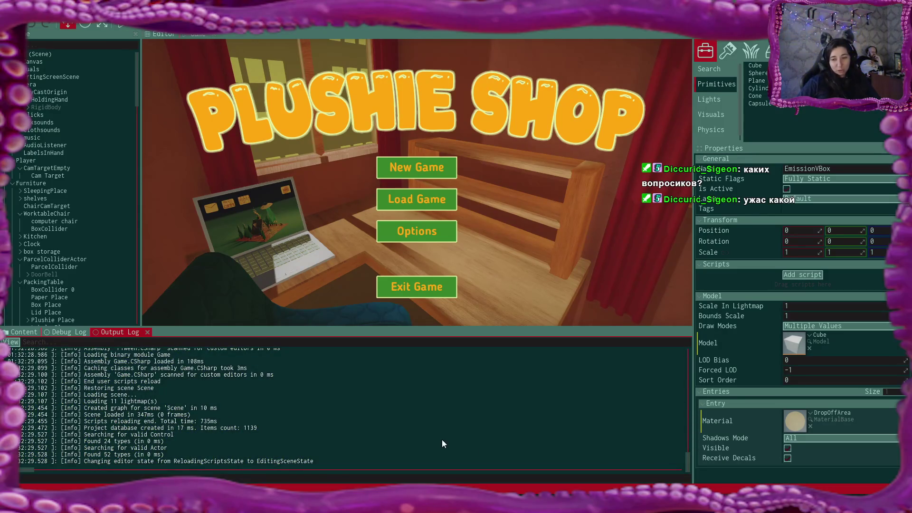
pyautogui.click(62, 330)
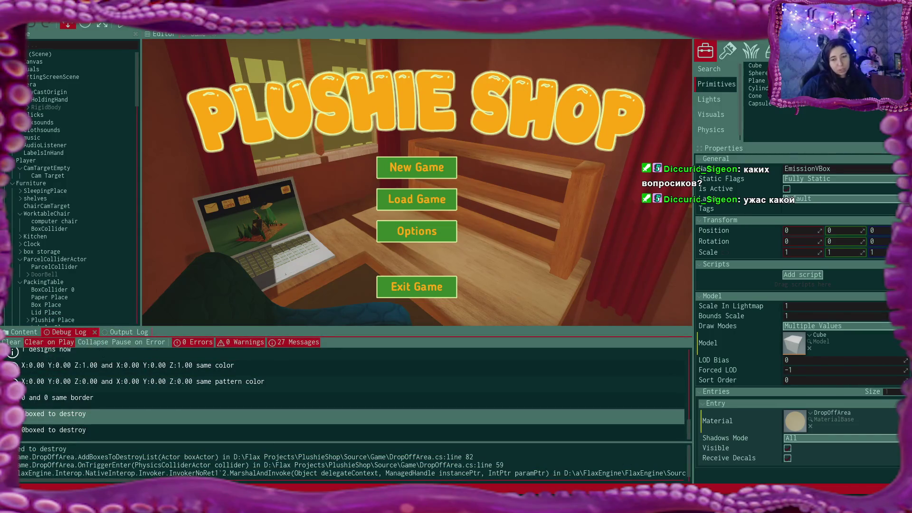
pyautogui.hotkey('alt', 'Tab')
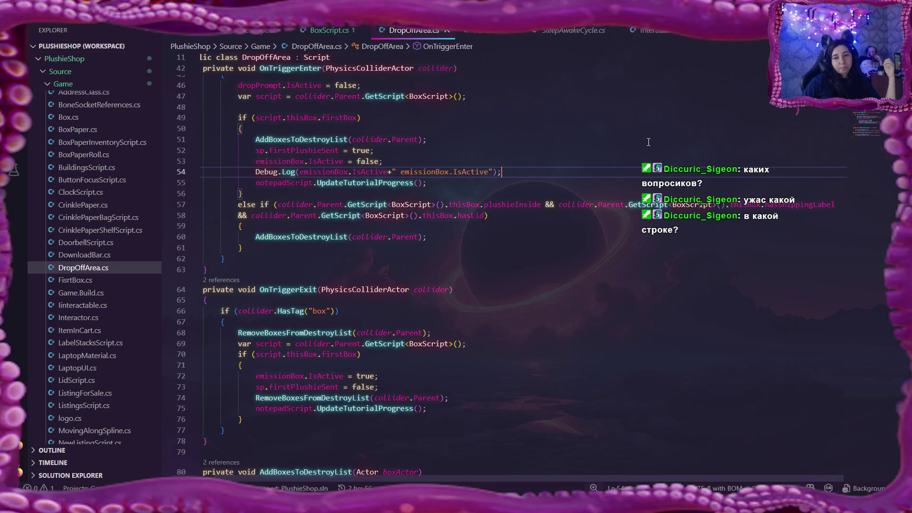
pyautogui.scroll(3, 648, 142)
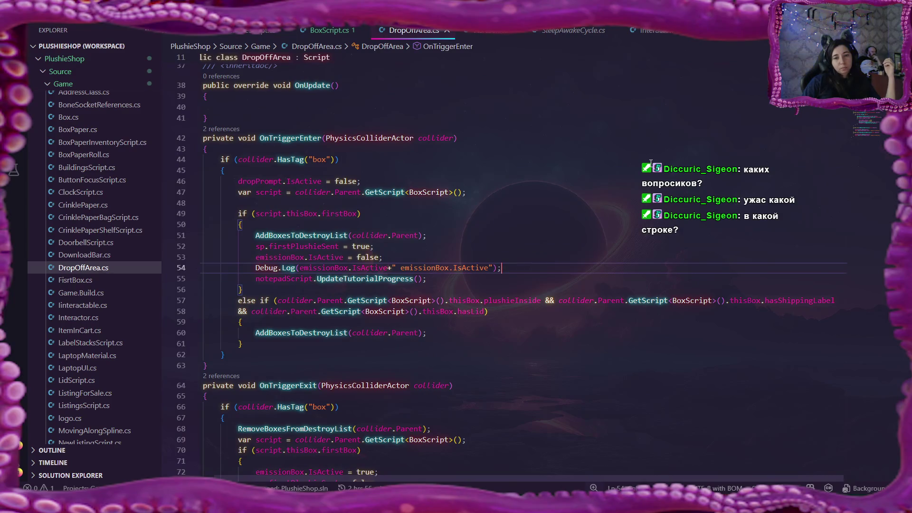
pyautogui.scroll(-2, 650, 163)
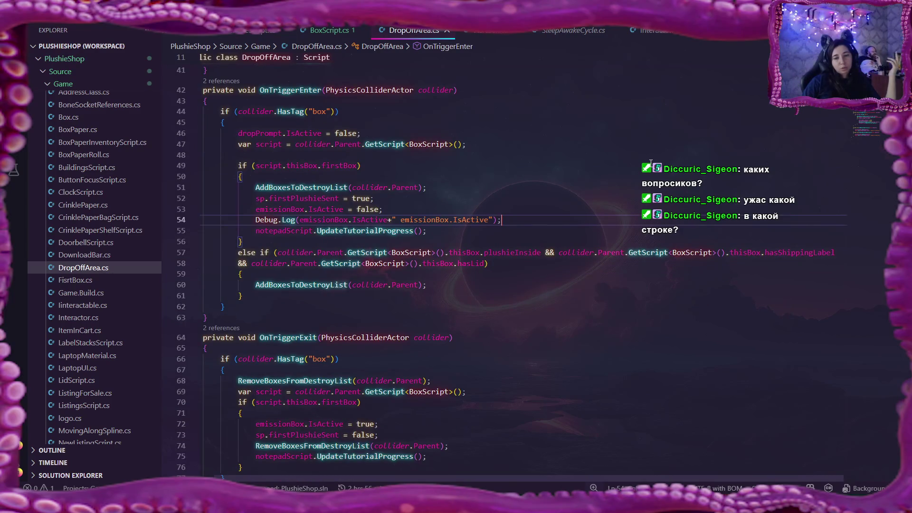
pyautogui.scroll(-1, 651, 164)
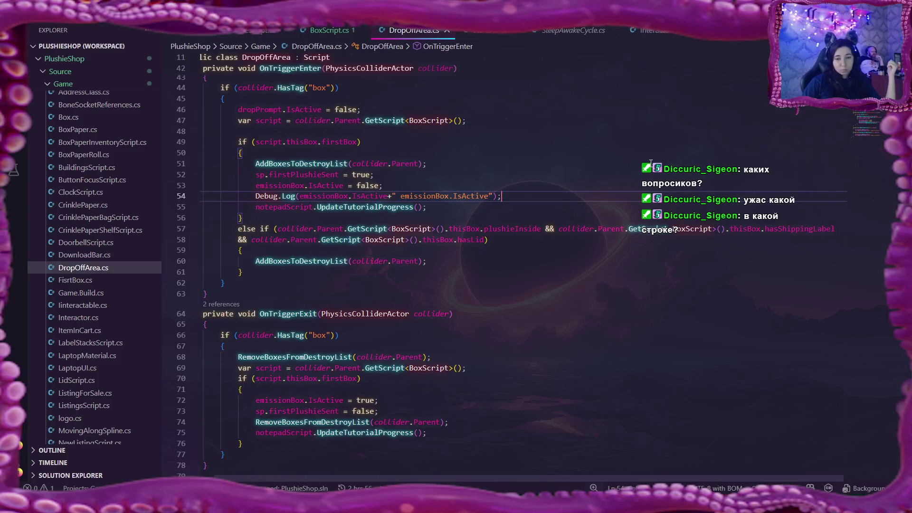
pyautogui.scroll(4, 651, 164)
pyautogui.scroll(4, 651, 164)
pyautogui.scroll(4, 651, 164)
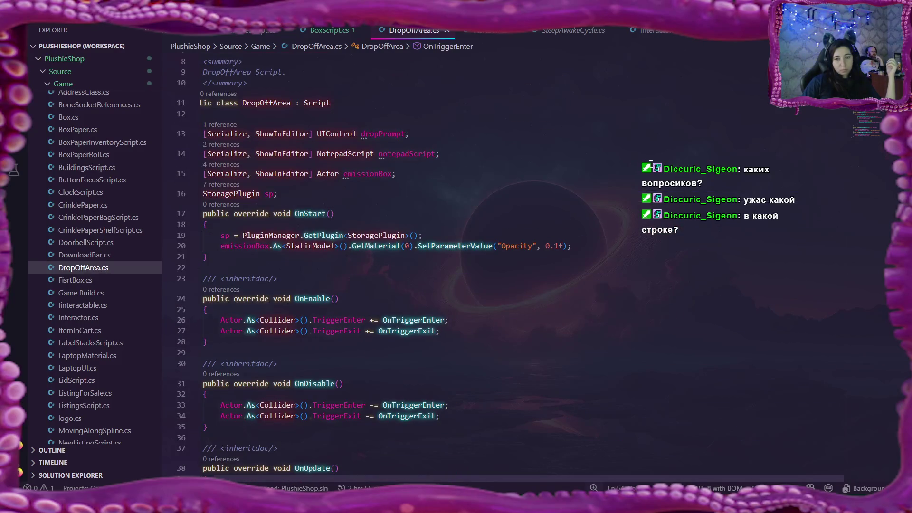
pyautogui.scroll(-2, 650, 164)
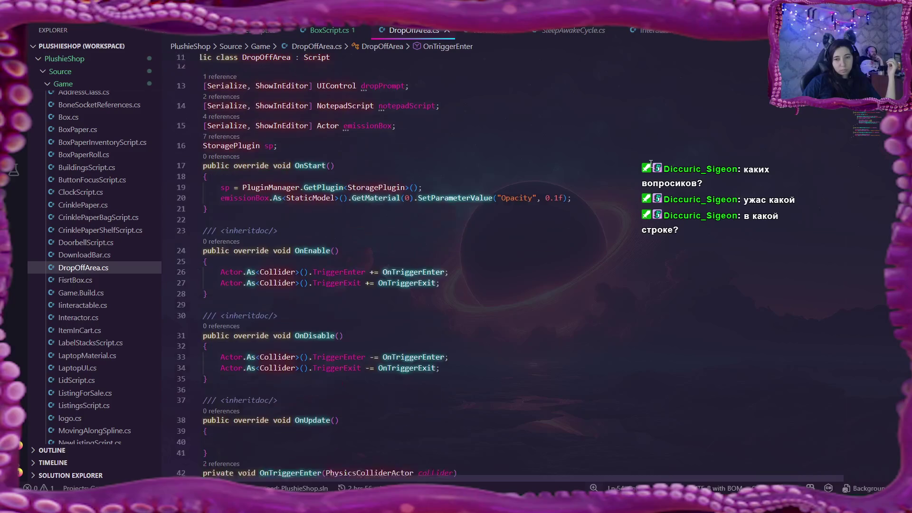
pyautogui.scroll(-2, 650, 164)
pyautogui.scroll(-5, 651, 164)
pyautogui.scroll(-2, 651, 164)
pyautogui.scroll(-3, 651, 164)
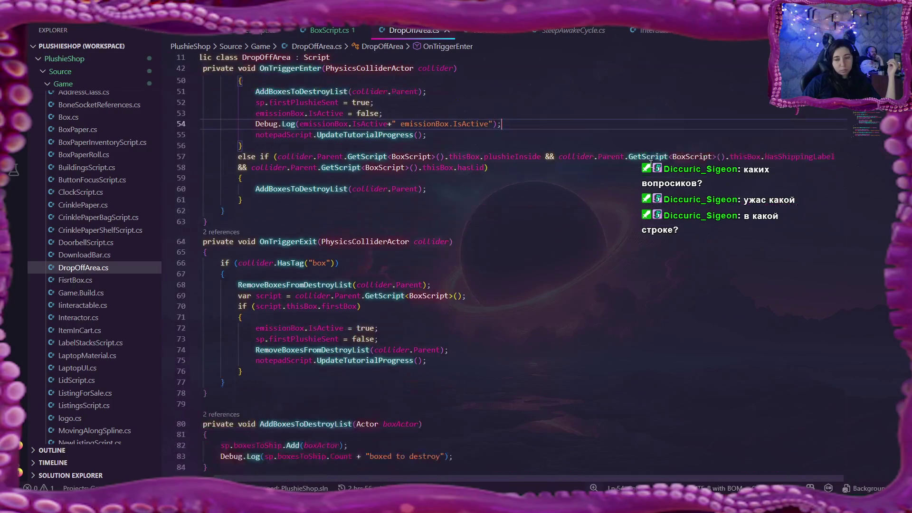
pyautogui.scroll(3, 651, 164)
pyautogui.scroll(3, 650, 164)
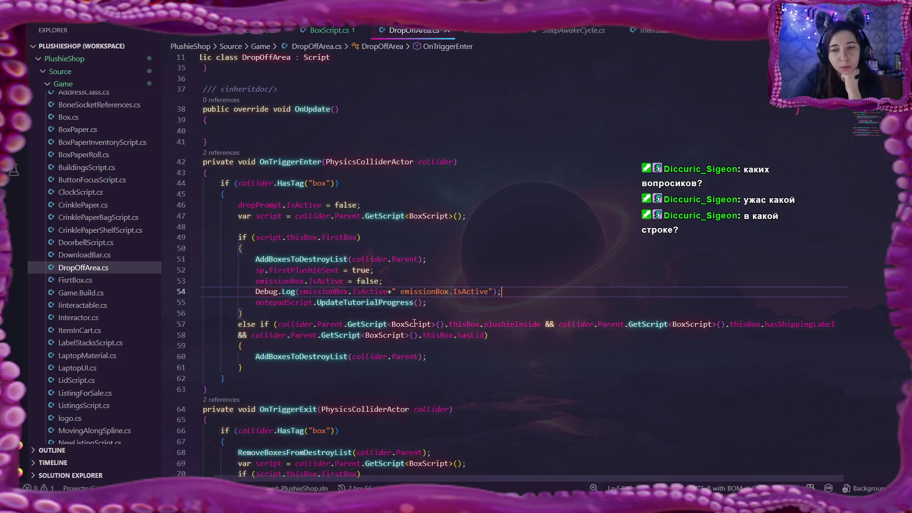
# Replace the three collider.Parent.GetScript<BoxScript>() lookups in the else-if with the script variable
pyautogui.doubleClick(271, 218)
pyautogui.hotkey('ctrl', 'c')
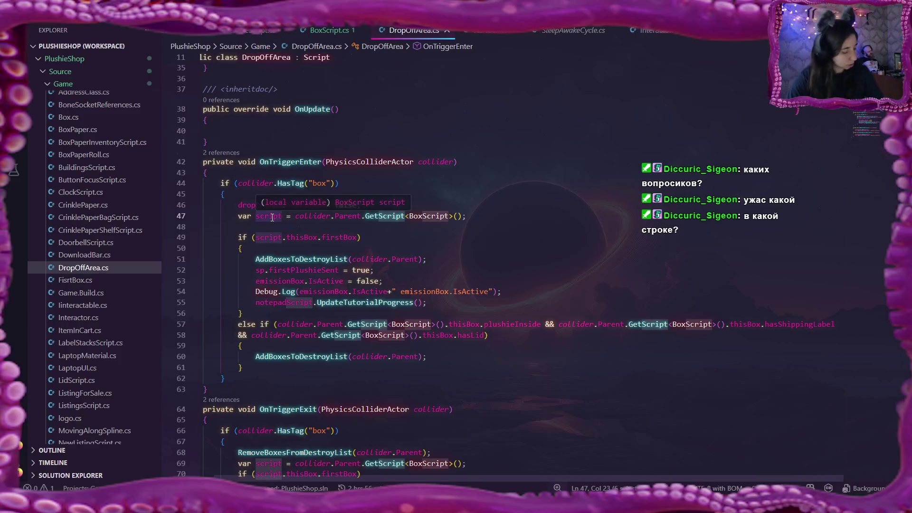
pyautogui.moveTo(278, 324); pyautogui.dragTo(444, 325)
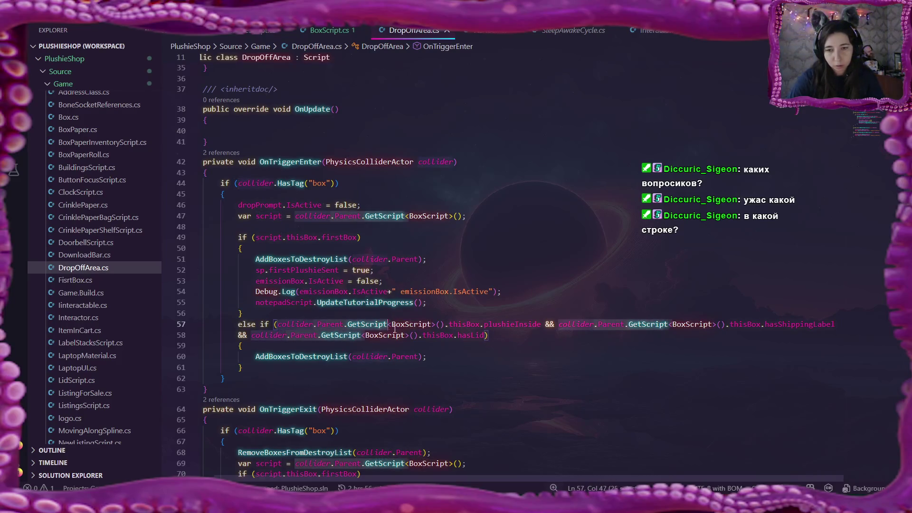
pyautogui.hotkey('ctrl', 'v')
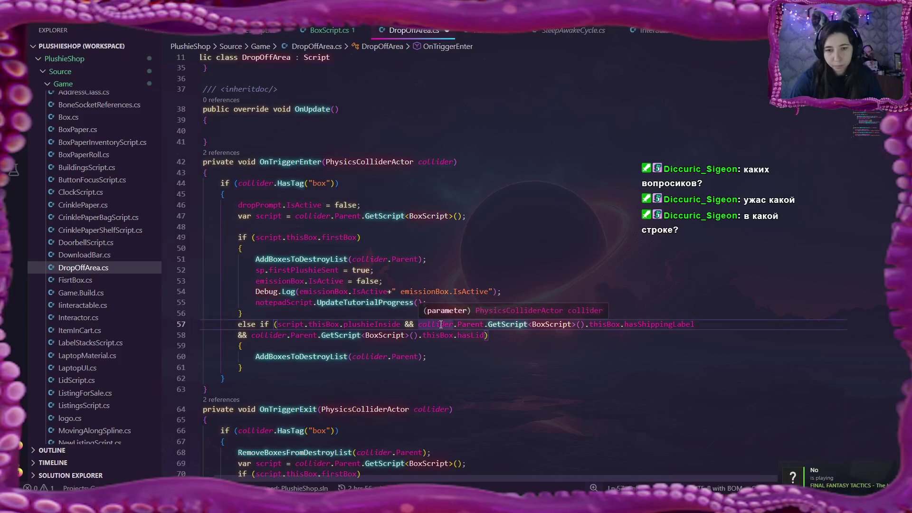
pyautogui.moveTo(418, 324); pyautogui.dragTo(583, 325)
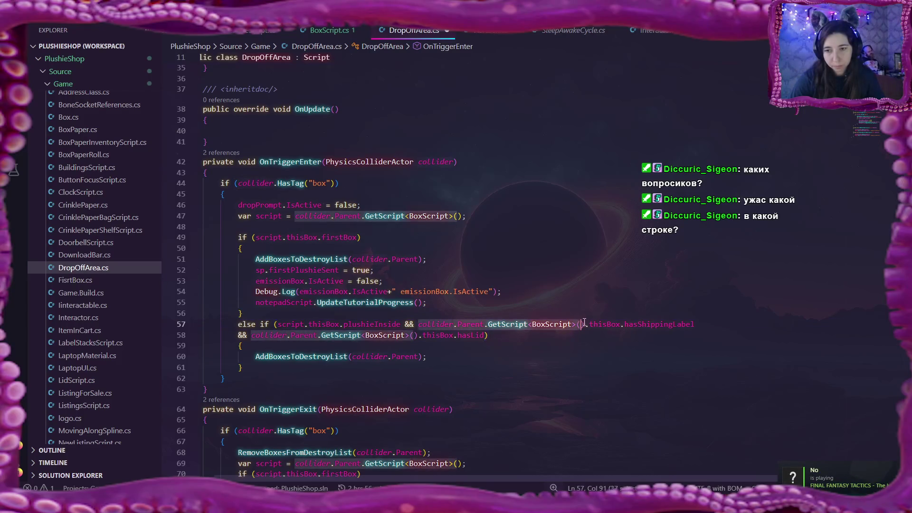
pyautogui.hotkey('ctrl', 'v')
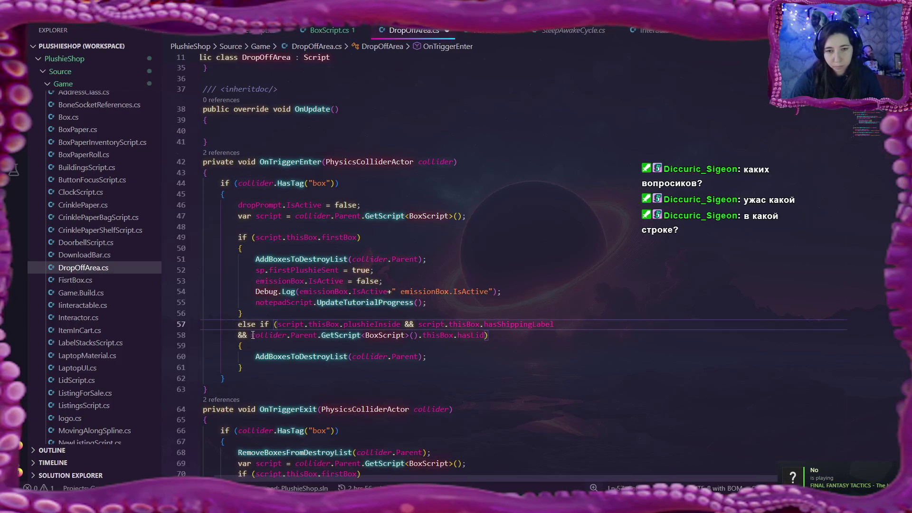
pyautogui.moveTo(251, 336); pyautogui.dragTo(420, 336)
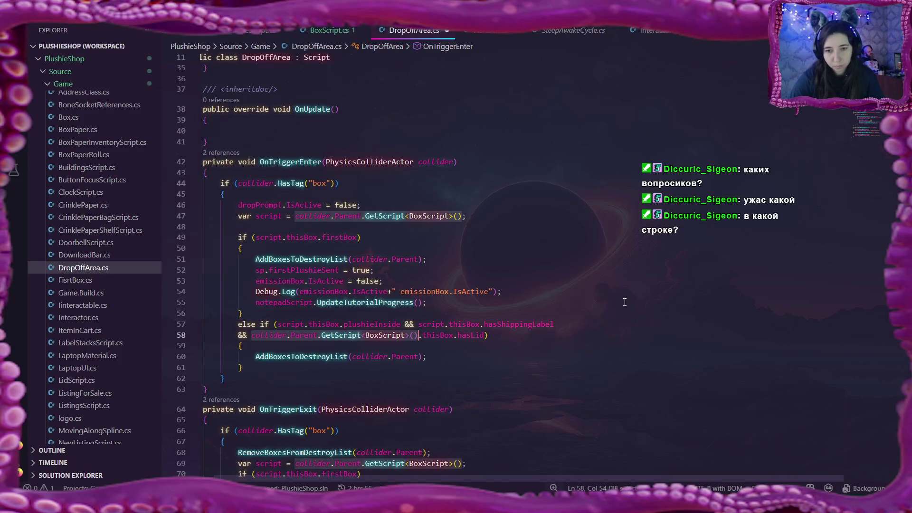
pyautogui.hotkey('ctrl', 'v')
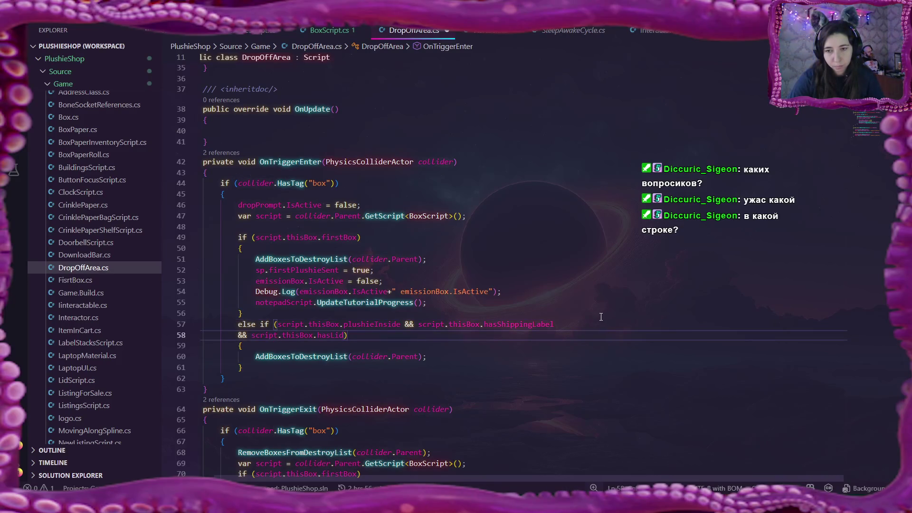
# Join the hasLid check onto line 57 so the whole else-if condition sits on one line
pyautogui.click(593, 326)
pyautogui.press('Delete')
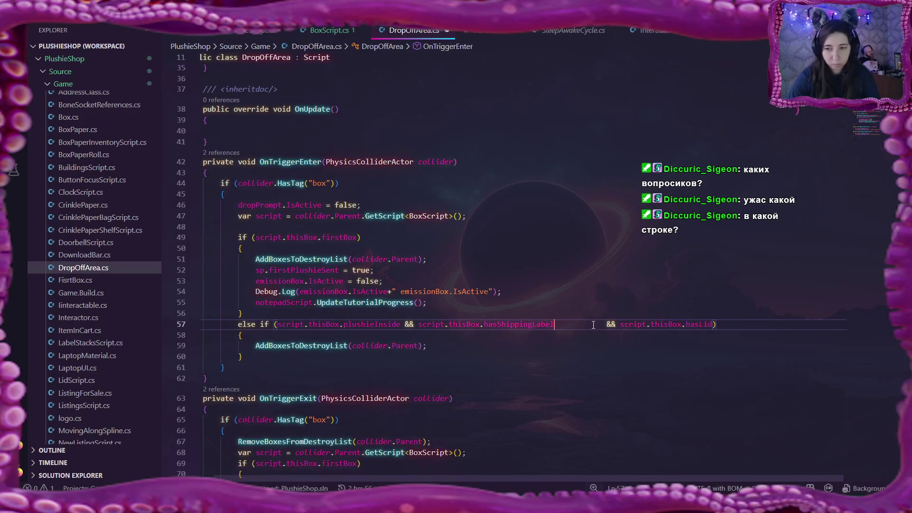
pyautogui.press('Delete')
pyautogui.press('Delete')
pyautogui.press('Delete')
pyautogui.press('Delete')
pyautogui.press('Delete')
pyautogui.press('Delete')
pyautogui.press('Delete')
pyautogui.press('Delete')
pyautogui.press('Delete')
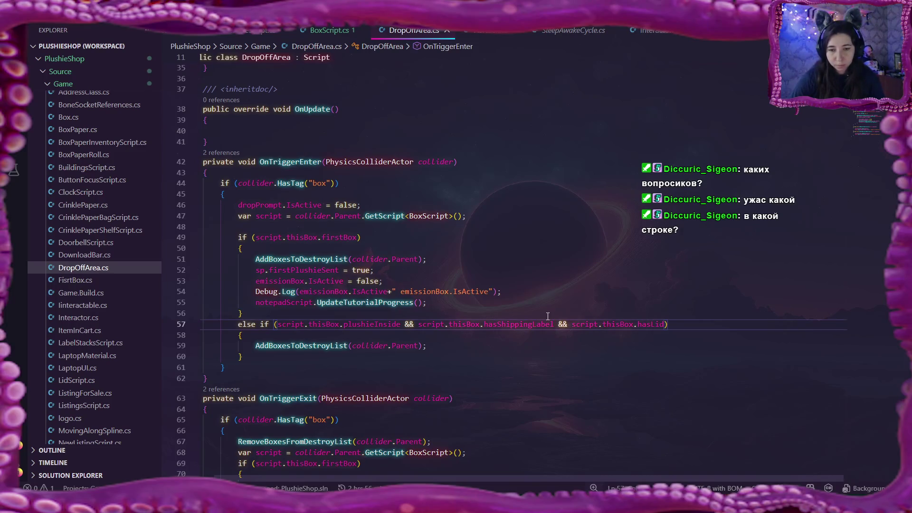
pyautogui.scroll(-3, 547, 316)
pyautogui.scroll(-3, 546, 315)
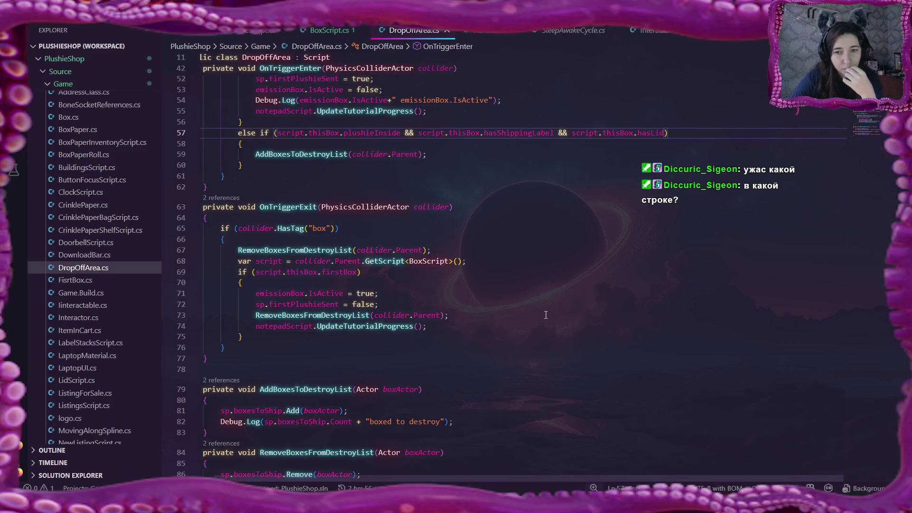
pyautogui.scroll(1, 546, 315)
pyautogui.scroll(2, 546, 316)
pyautogui.scroll(2, 546, 315)
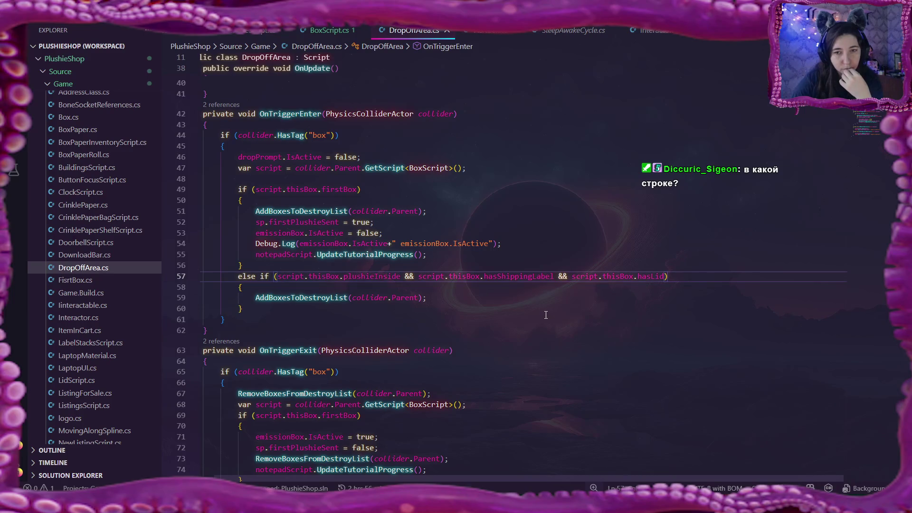
pyautogui.scroll(1, 546, 315)
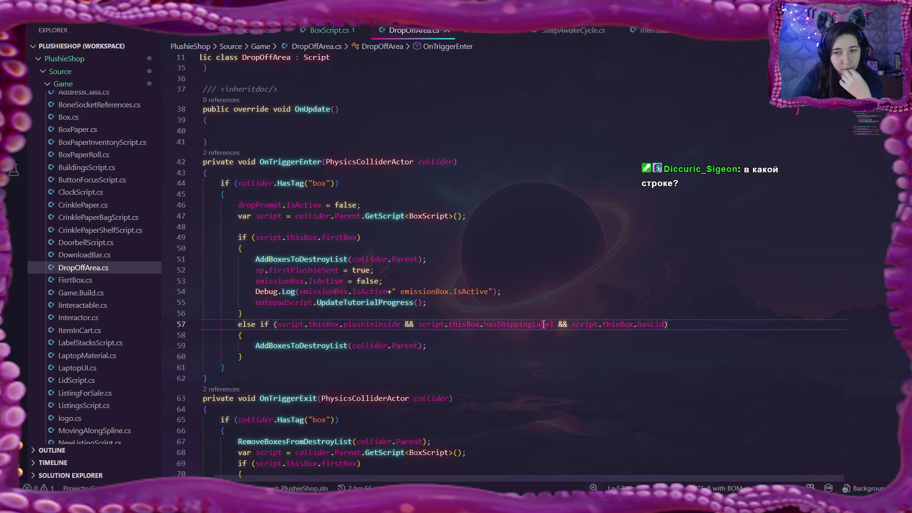
pyautogui.scroll(-2, 492, 338)
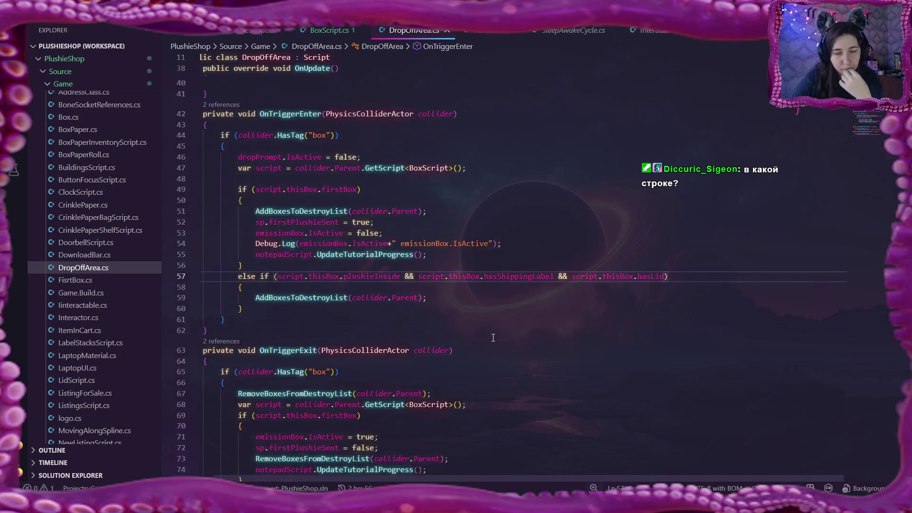
pyautogui.scroll(-2, 493, 338)
pyautogui.scroll(-2, 493, 338)
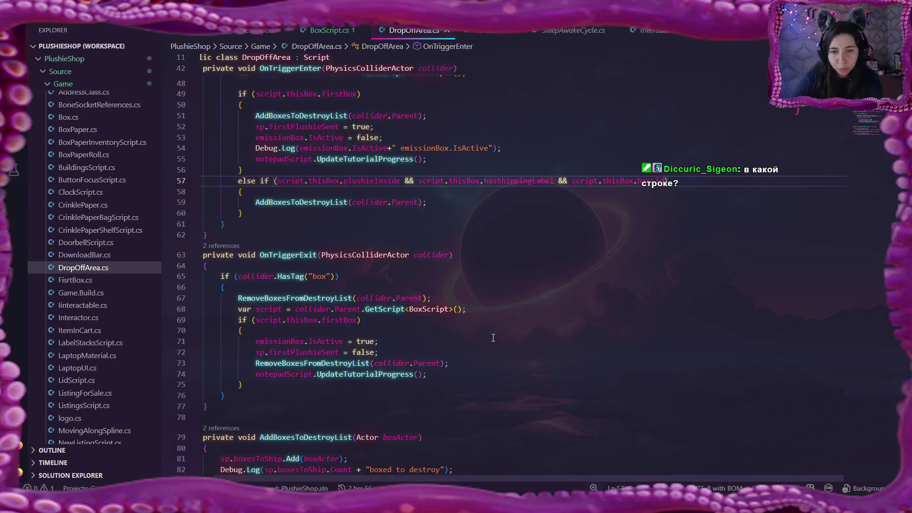
pyautogui.scroll(3, 493, 338)
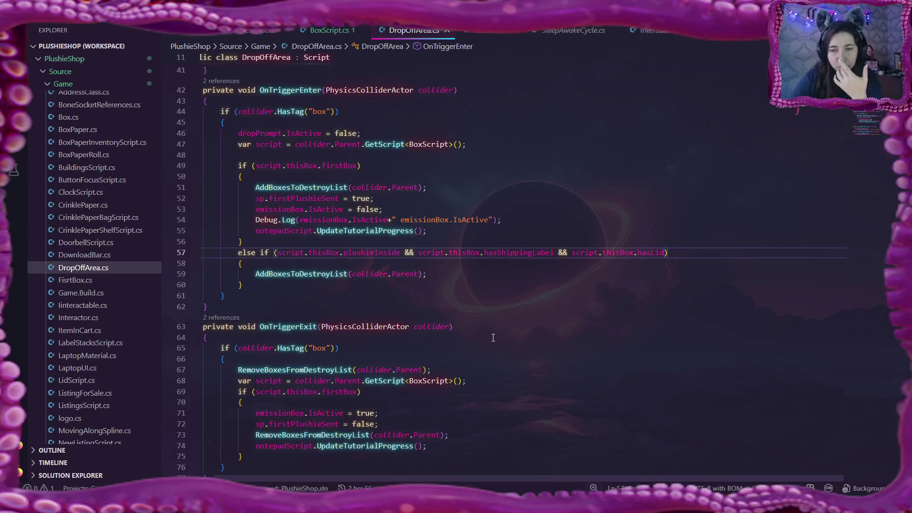
pyautogui.scroll(-2, 493, 338)
pyautogui.scroll(-4, 493, 338)
pyautogui.scroll(-2, 492, 338)
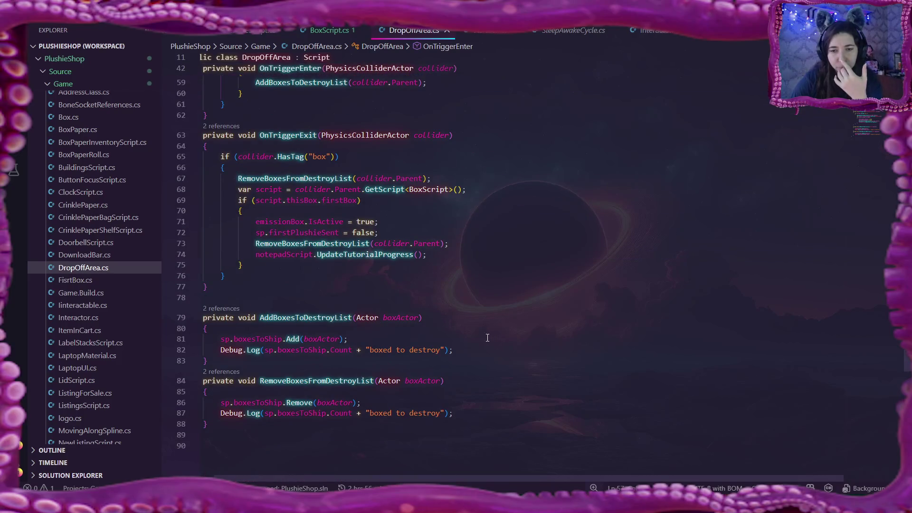
pyautogui.scroll(1, 391, 338)
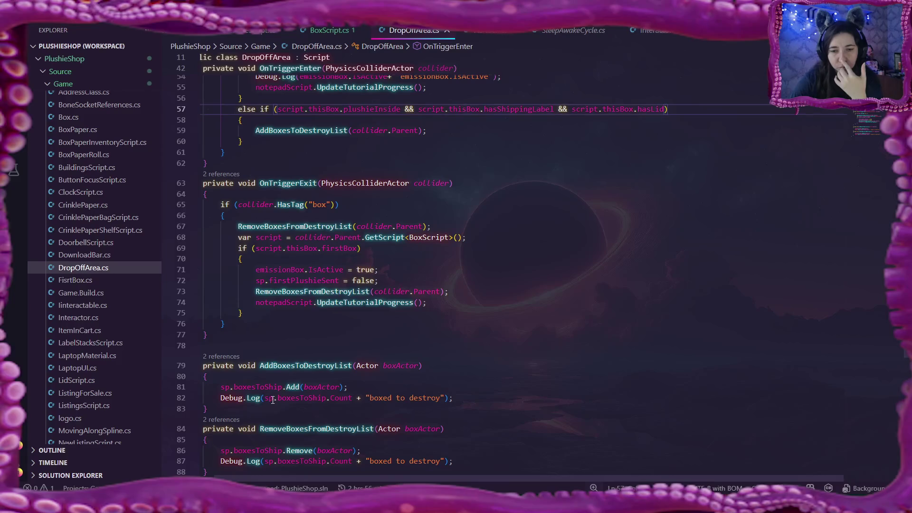
pyautogui.scroll(-1, 362, 384)
pyautogui.click(477, 370)
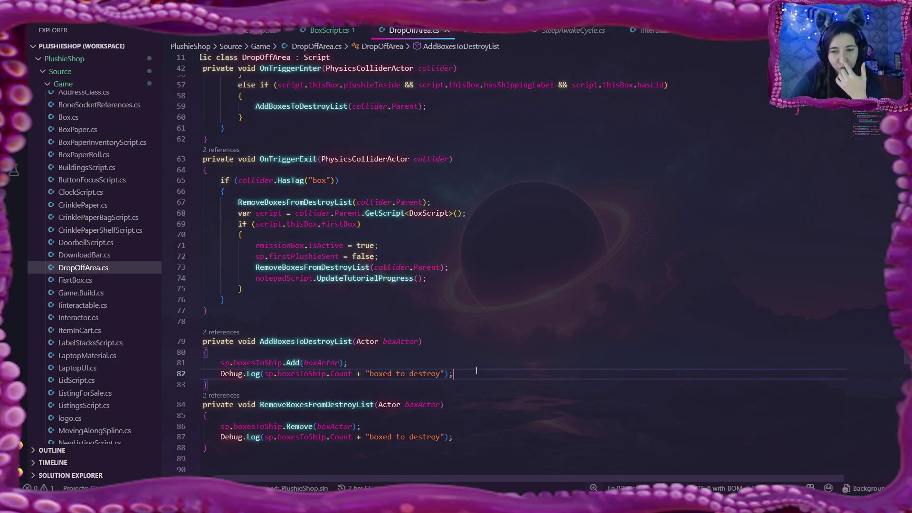
pyautogui.scroll(2, 476, 370)
pyautogui.scroll(3, 476, 370)
pyautogui.scroll(1, 476, 370)
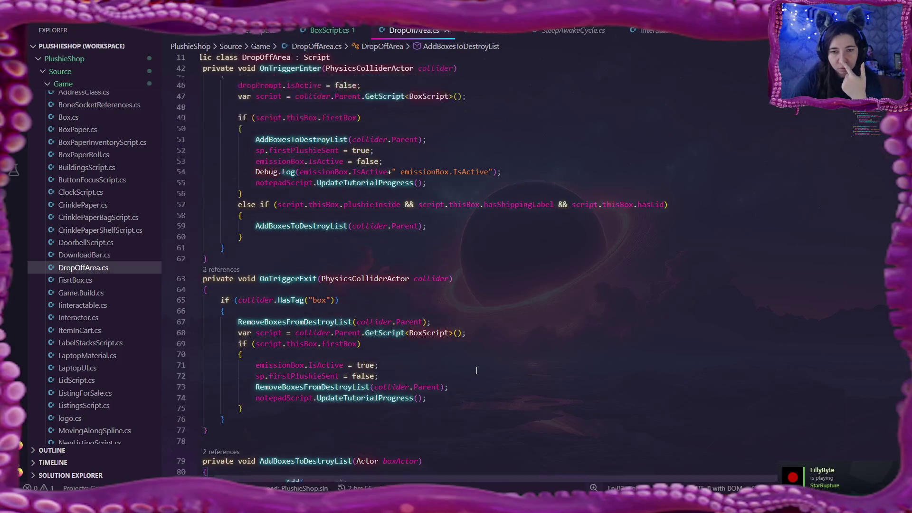
pyautogui.scroll(2, 476, 370)
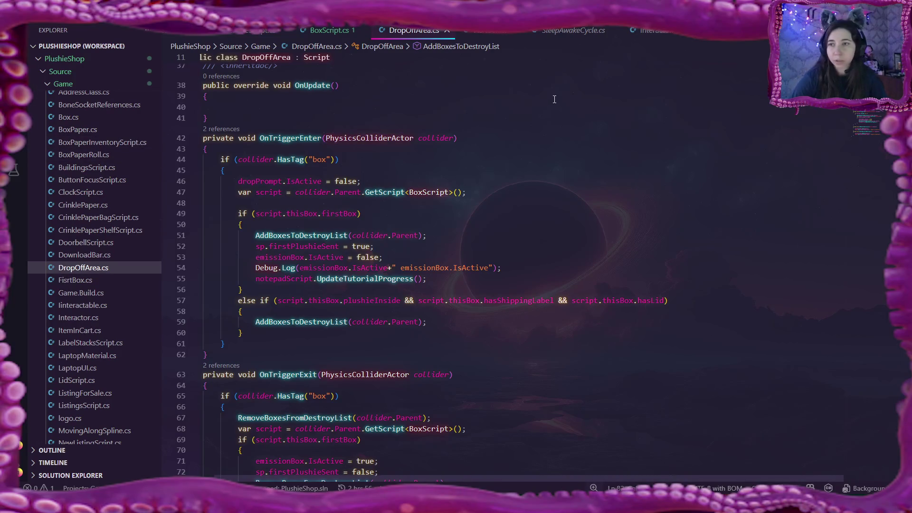
# Delete the three Debug.Log lines from ShippingLabel.cs's DesignEquals and go back to DropOffArea.cs
pyautogui.hotkey('ctrl', 'Tab')
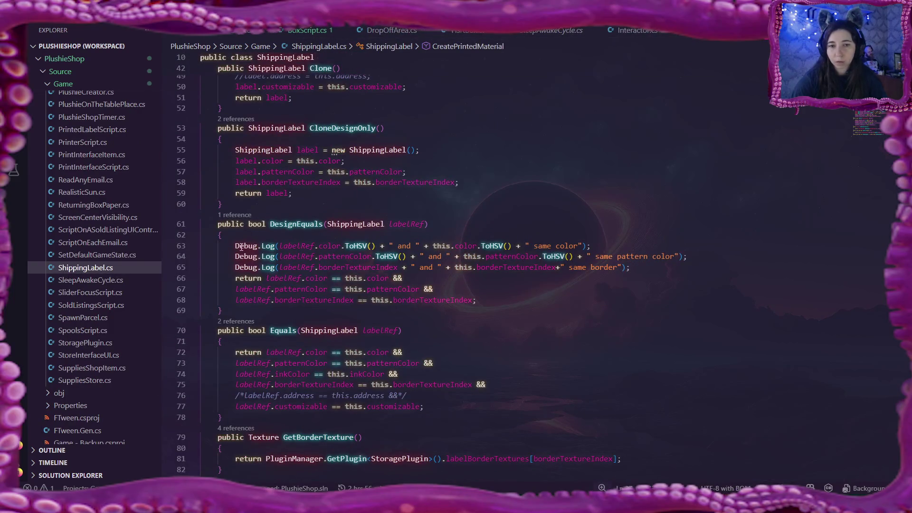
pyautogui.moveTo(235, 246); pyautogui.dragTo(669, 265)
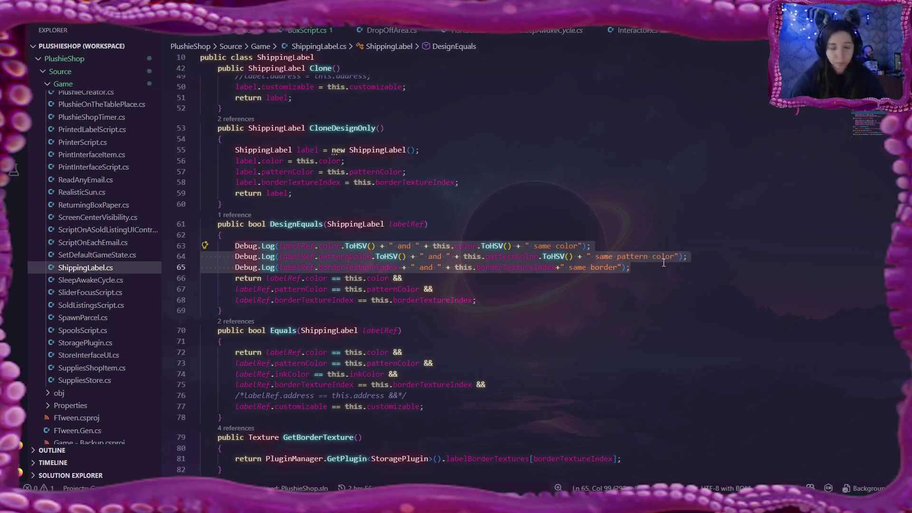
pyautogui.press('BackSpace')
pyautogui.press('BackSpace')
pyautogui.scroll(-2, 541, 243)
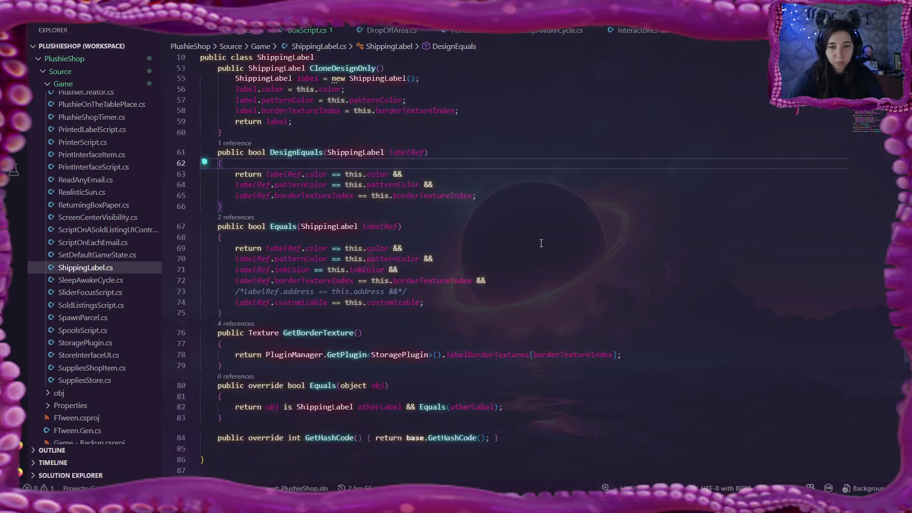
pyautogui.scroll(-3, 542, 243)
pyautogui.scroll(5, 542, 242)
pyautogui.scroll(5, 542, 242)
pyautogui.scroll(2, 542, 242)
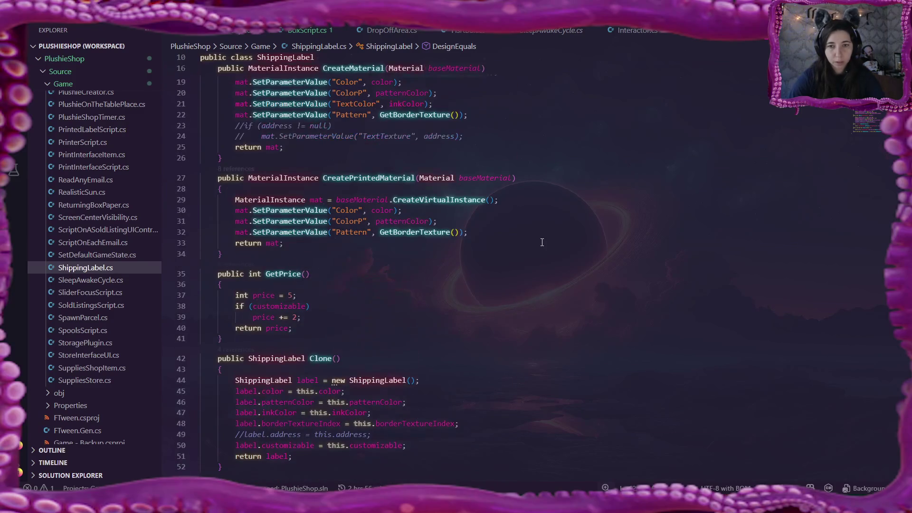
pyautogui.scroll(4, 542, 242)
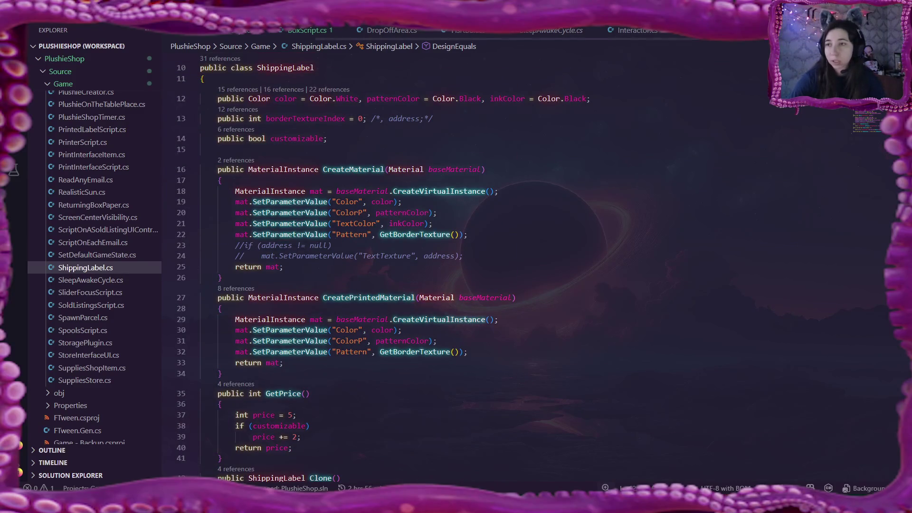
pyautogui.hotkey('ctrl', 'Tab')
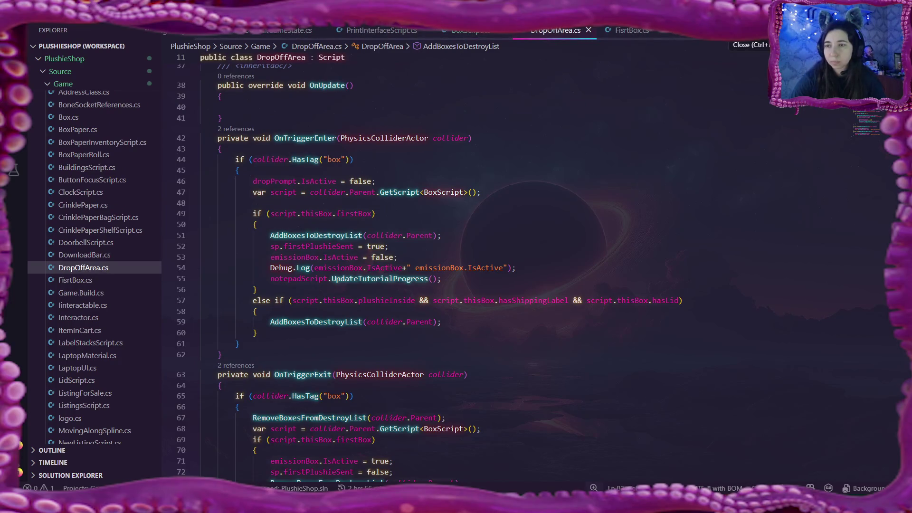
pyautogui.scroll(1, 703, 33)
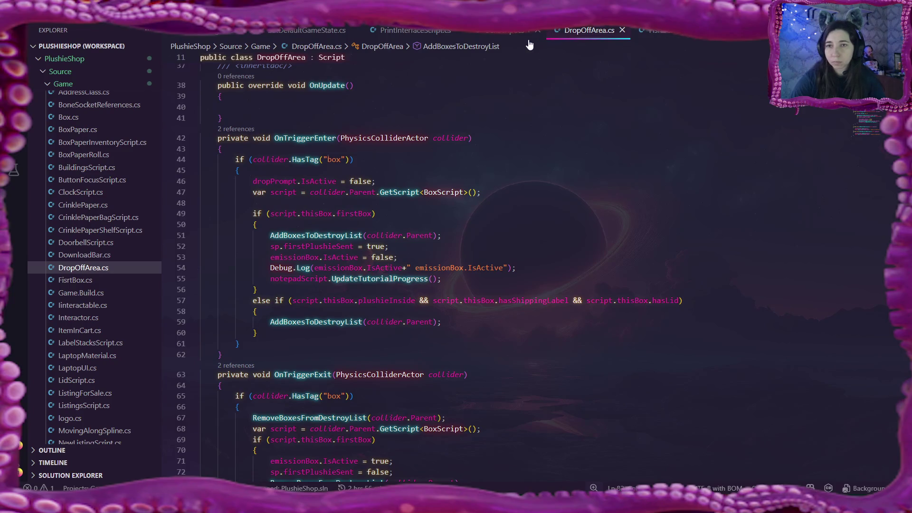
# Read through PrintInterfaceScript.cs and search it for leftover Debug calls
pyautogui.click(416, 30)
pyautogui.scroll(-2, 483, 177)
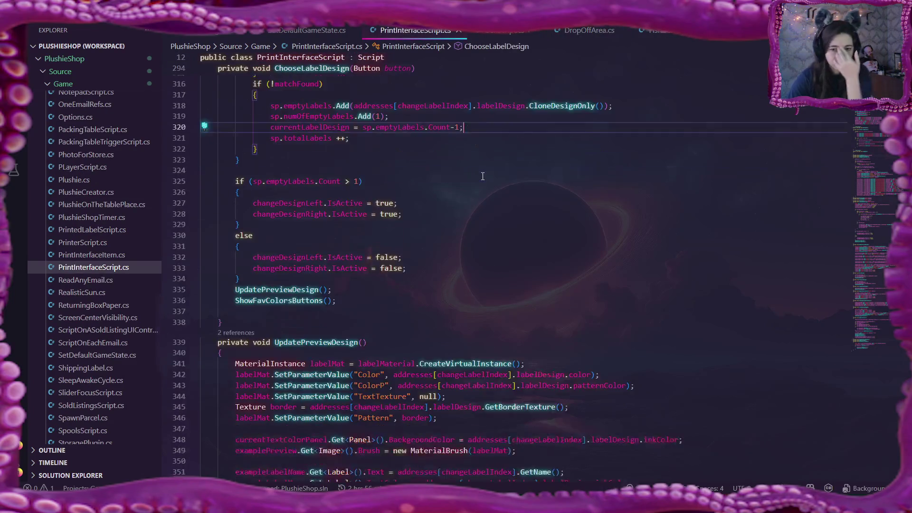
pyautogui.scroll(-2, 482, 177)
pyautogui.scroll(-1, 482, 176)
pyautogui.scroll(-3, 483, 176)
pyautogui.scroll(-2, 483, 176)
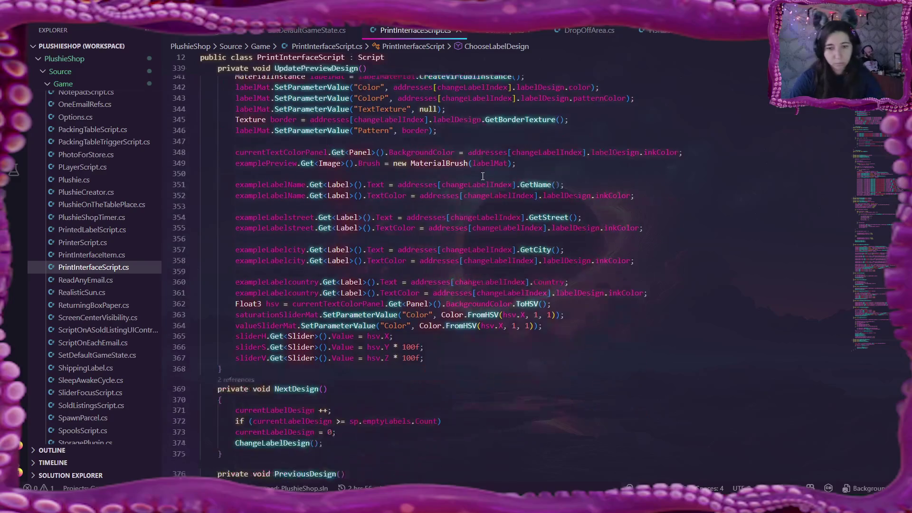
pyautogui.scroll(-2, 482, 176)
pyautogui.scroll(-3, 482, 177)
pyautogui.scroll(-2, 483, 177)
pyautogui.scroll(-2, 483, 176)
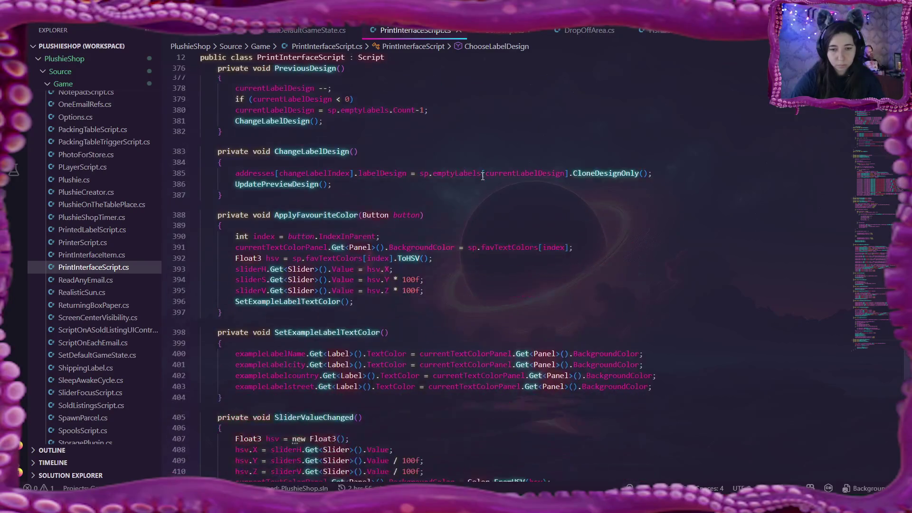
pyautogui.scroll(-5, 483, 176)
pyautogui.scroll(-3, 483, 176)
pyautogui.scroll(-2, 483, 176)
pyautogui.scroll(-3, 725, 292)
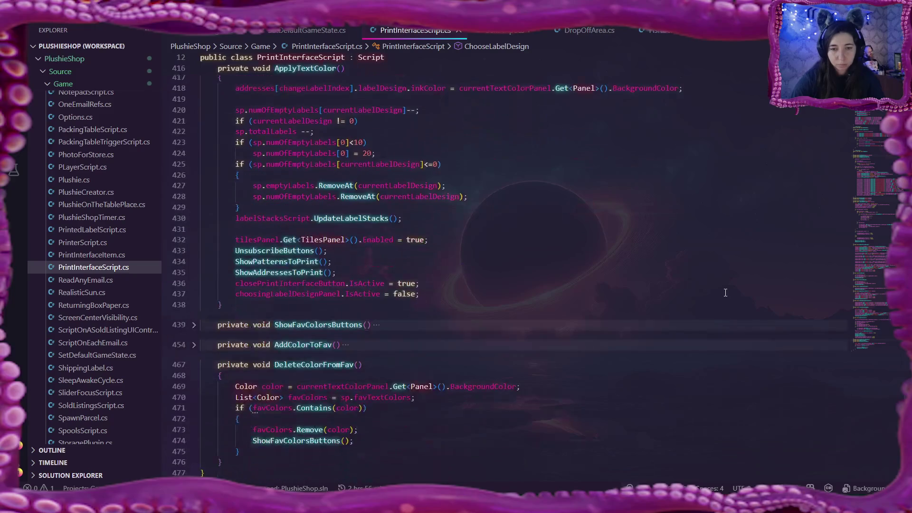
pyautogui.hotkey('ctrl', 'f')
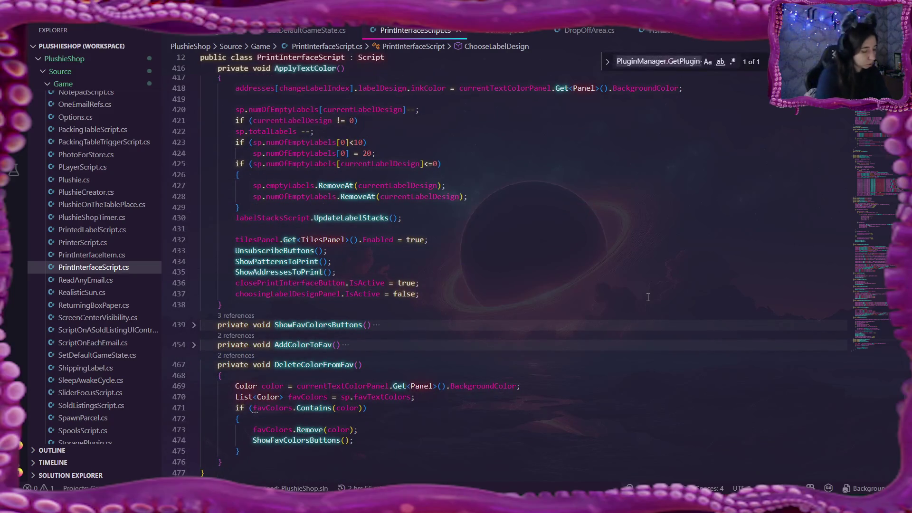
pyautogui.write('Denug')
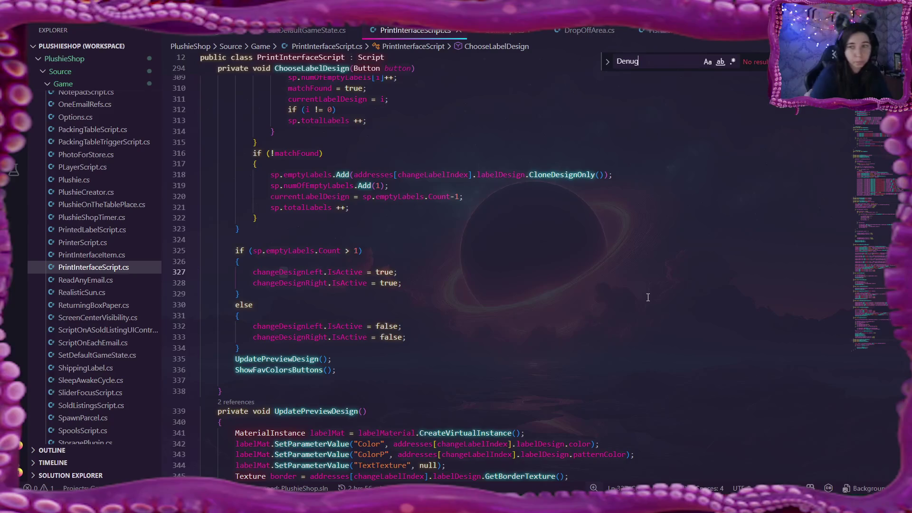
pyautogui.press('Escape')
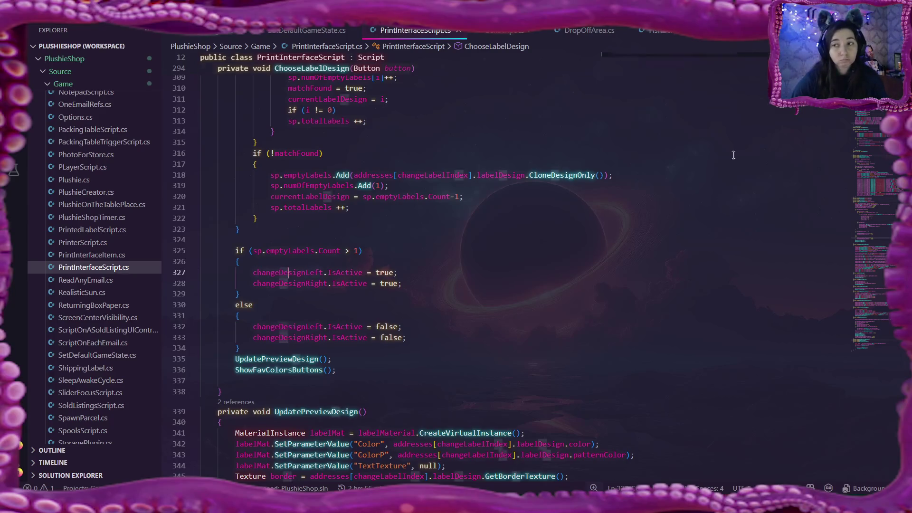
# Close PrintInterfaceScript.cs, revisit the emissionBox debug line in OnTriggerEnter, and switch to the Flax editor
pyautogui.click(458, 31)
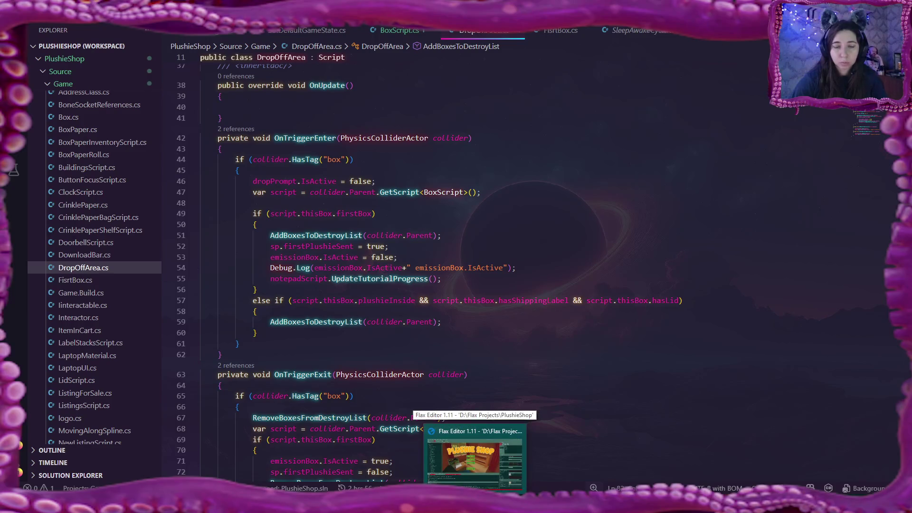
pyautogui.click(436, 265)
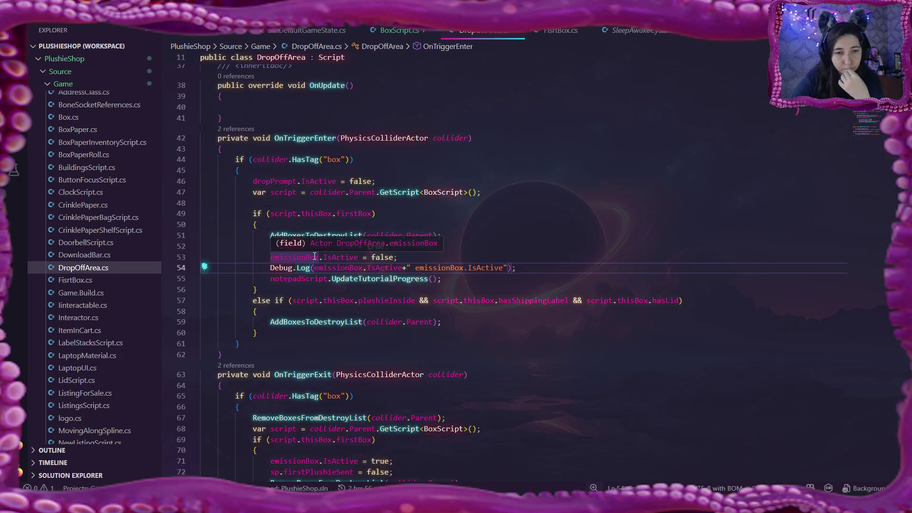
pyautogui.hotkey('alt', 'Tab')
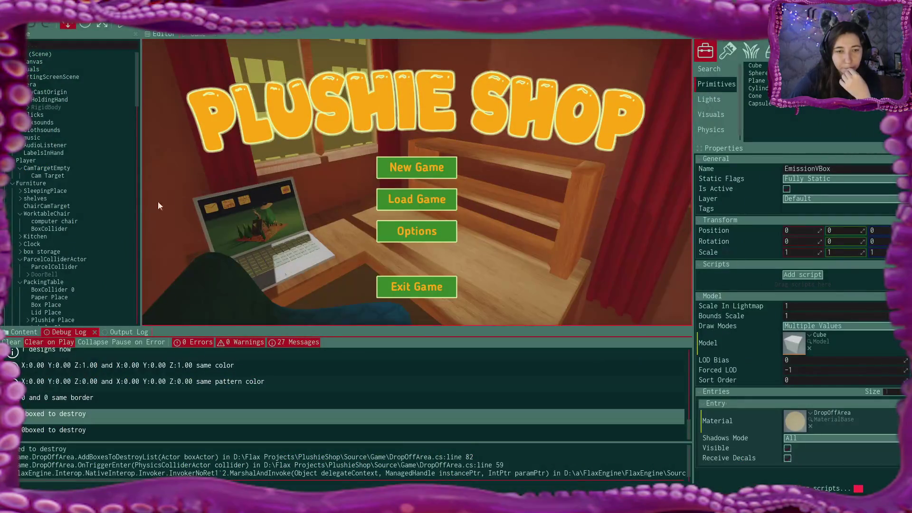
pyautogui.scroll(-2, 63, 276)
# Rename the DropOffArea's EmissionVBox child to EmissionBox in the Scene tree
pyautogui.click(68, 261)
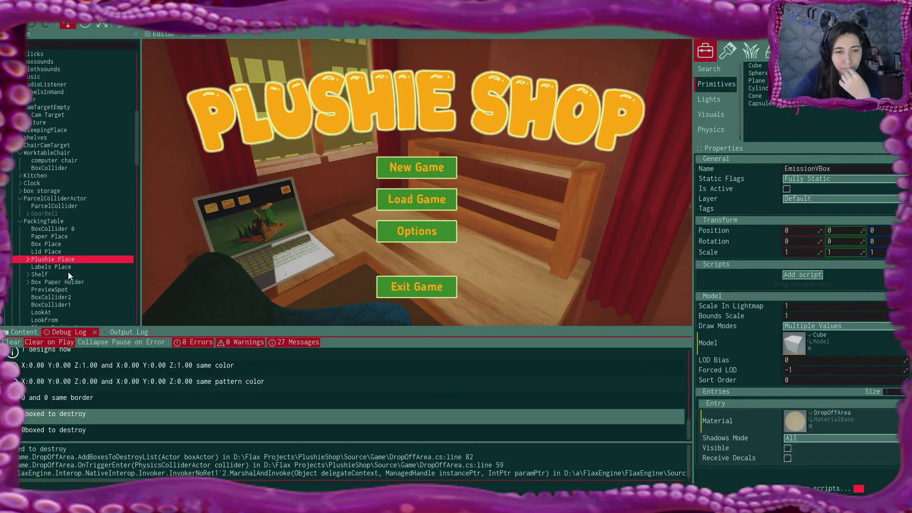
pyautogui.scroll(-2, 86, 267)
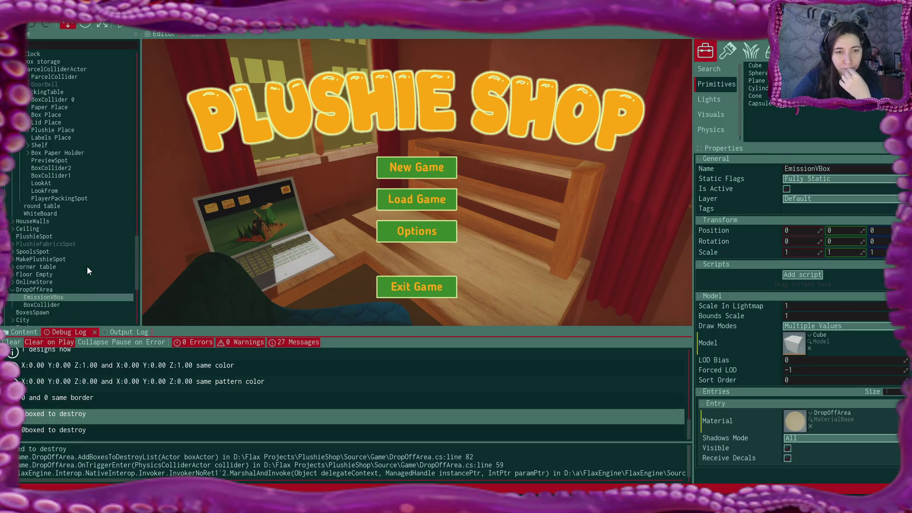
pyautogui.scroll(-3, 87, 267)
pyautogui.click(75, 256)
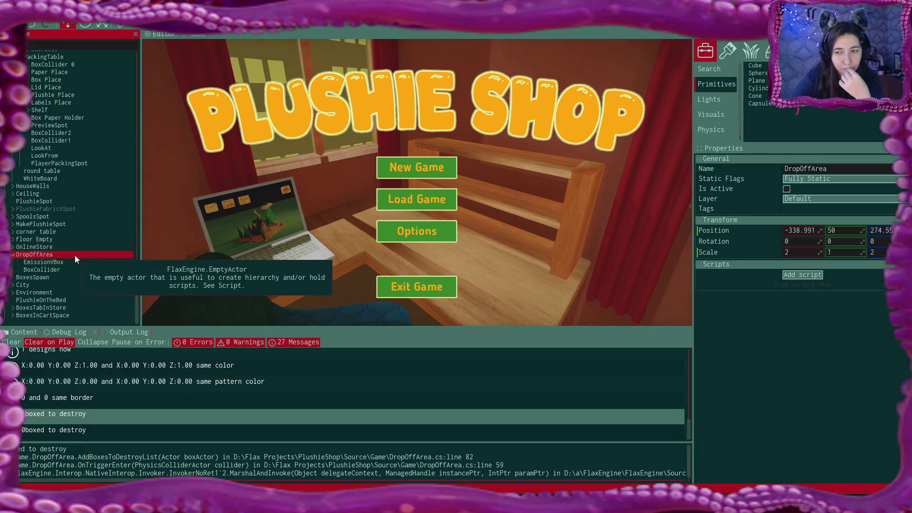
pyautogui.keyDown('ctrl'); pyautogui.click(75, 263); pyautogui.keyUp('ctrl')
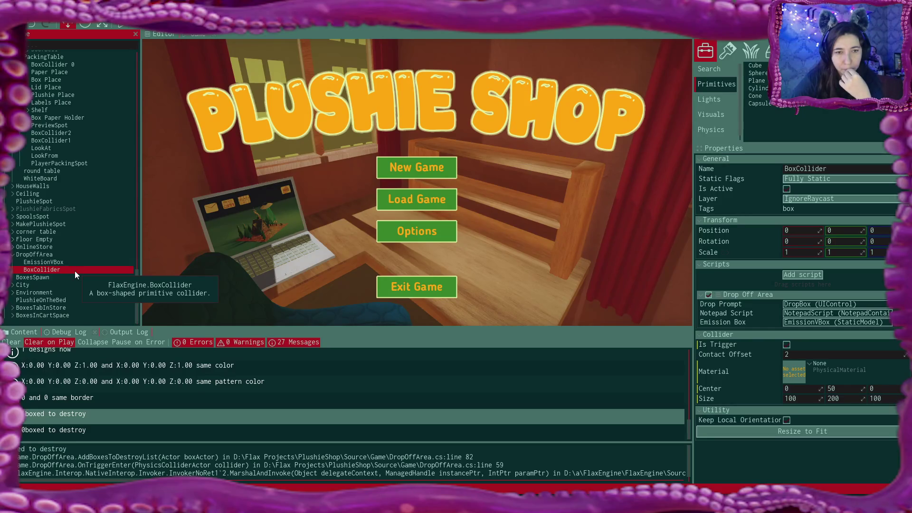
pyautogui.click(66, 262)
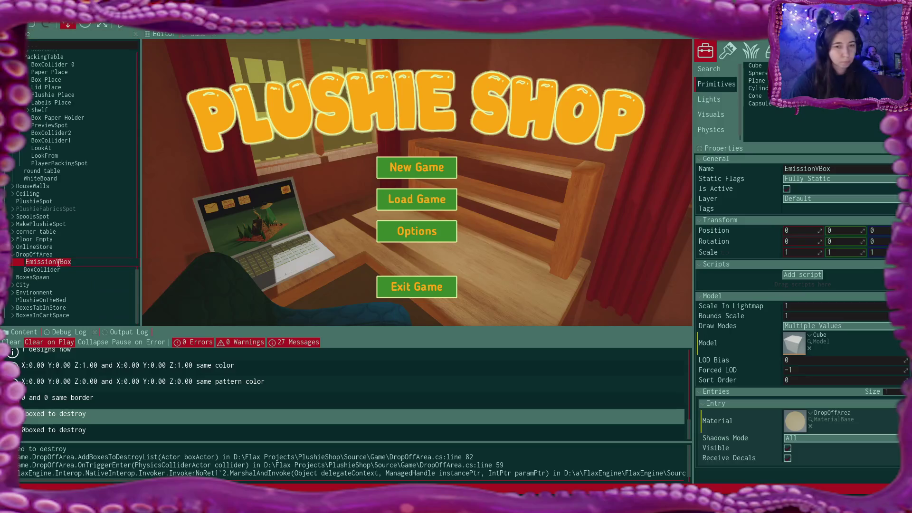
pyautogui.press('F2')
pyautogui.write('EmissionBox')
pyautogui.press('Return')
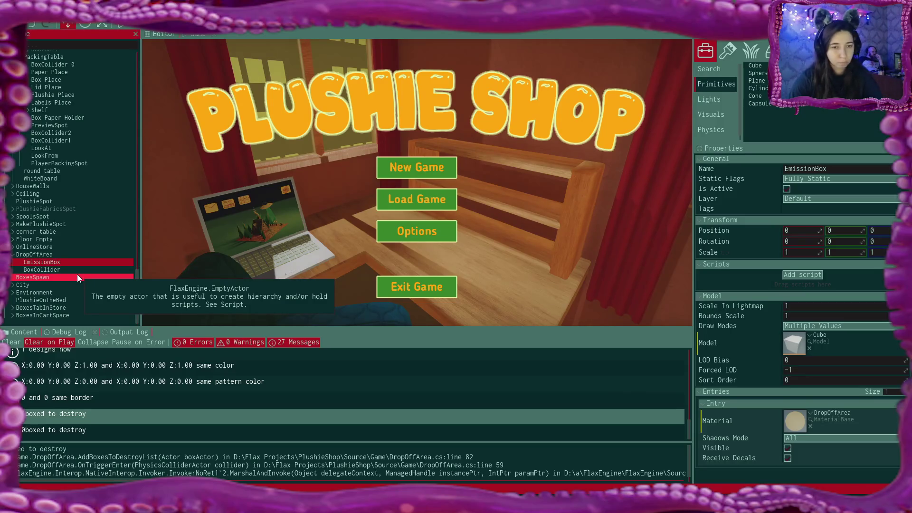
# Confirm the BoxCollider's Emission Box reference points to it and launch a play-test
pyautogui.click(72, 270)
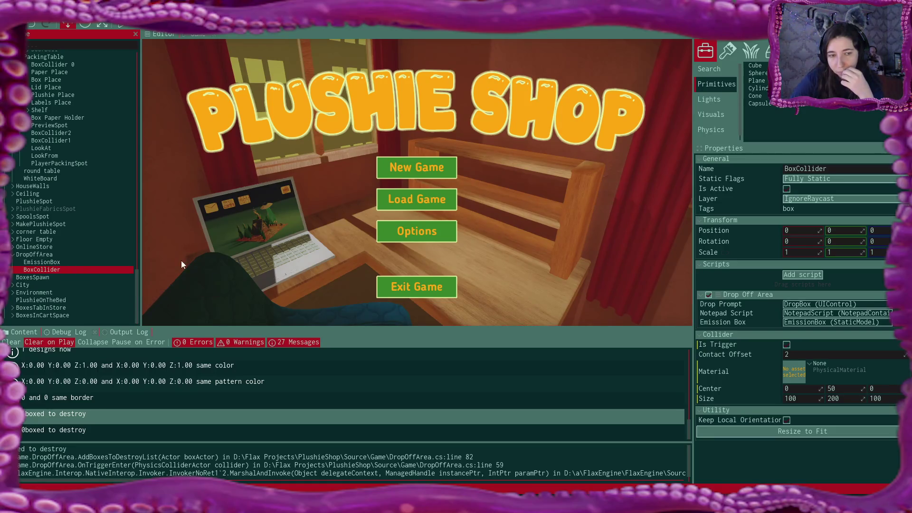
pyautogui.click(123, 25)
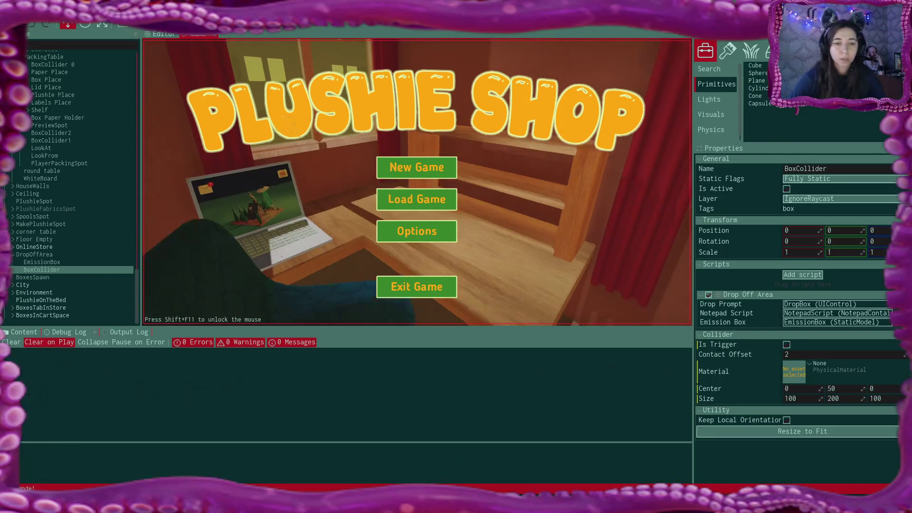
# Start a new game over the existing save and sit down at the laptop
pyautogui.click(440, 165)
pyautogui.click(402, 230)
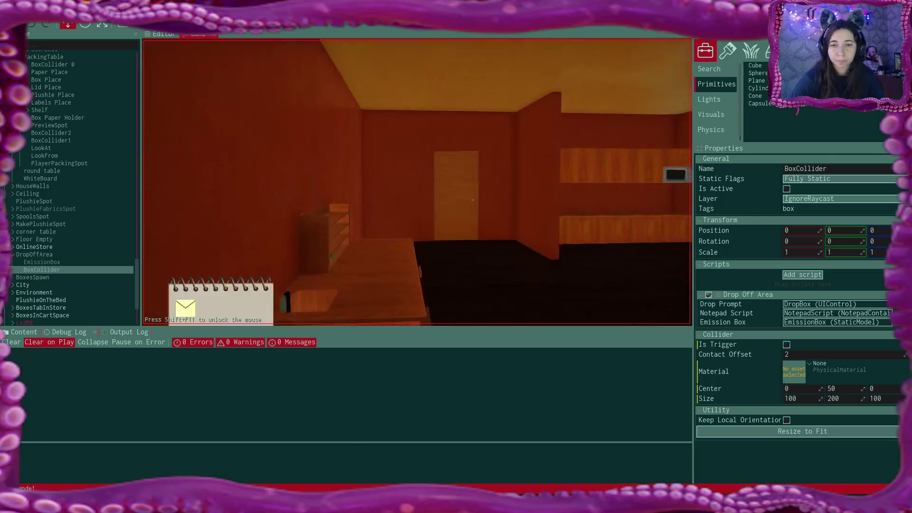
pyautogui.press('w')
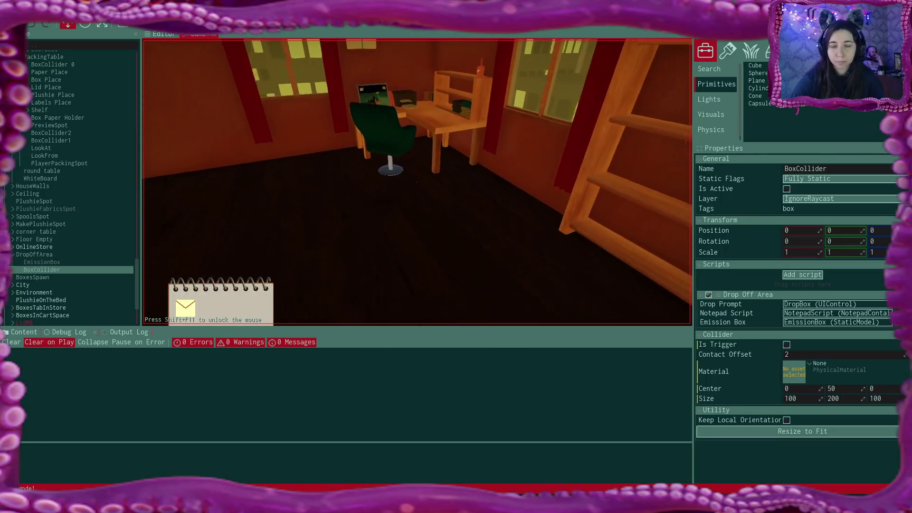
pyautogui.click(417, 182)
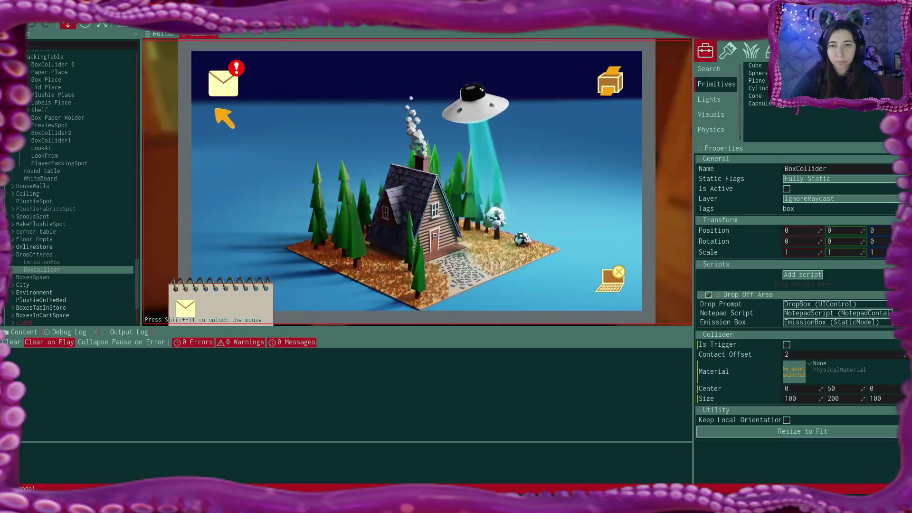
# Read the first-day congratulations email and its plushie pattern attachment in Bmail
pyautogui.click(222, 84)
pyautogui.click(374, 118)
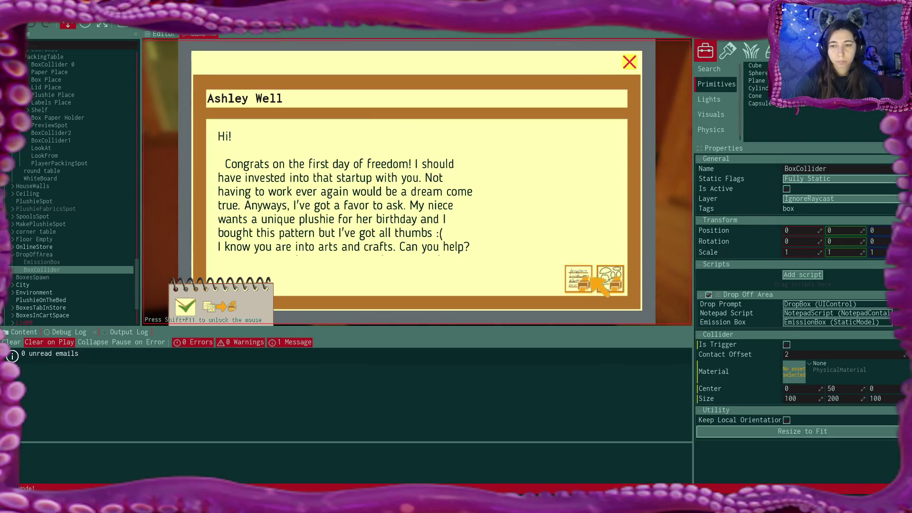
pyautogui.click(586, 278)
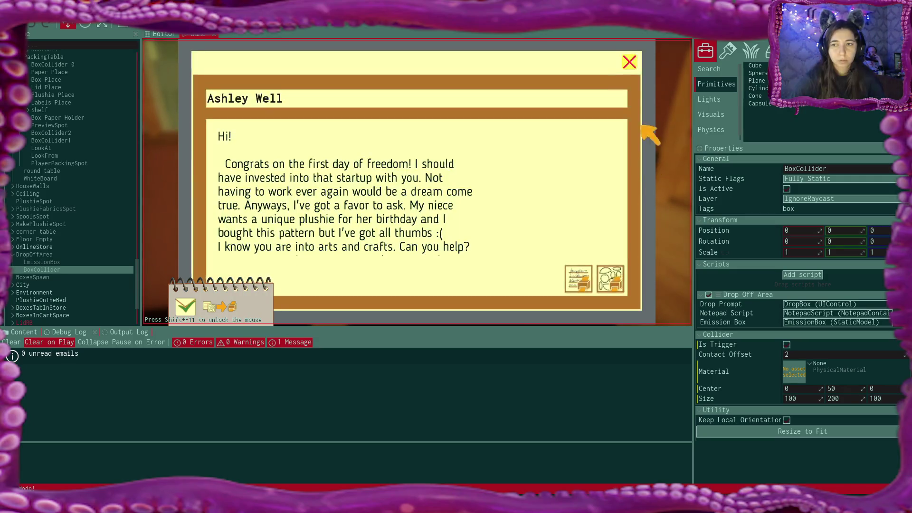
pyautogui.click(631, 63)
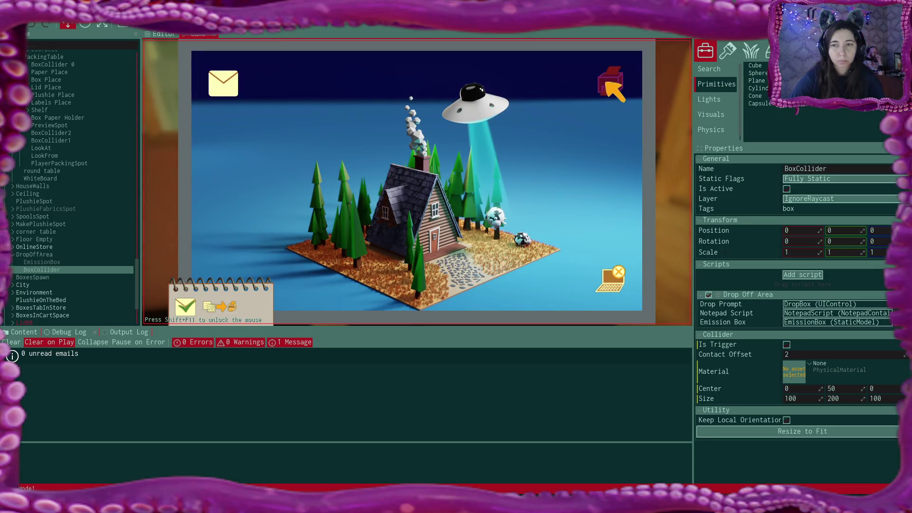
# Take the items from the printer app panel and leave the laptop for the room
pyautogui.click(612, 88)
pyautogui.click(285, 170)
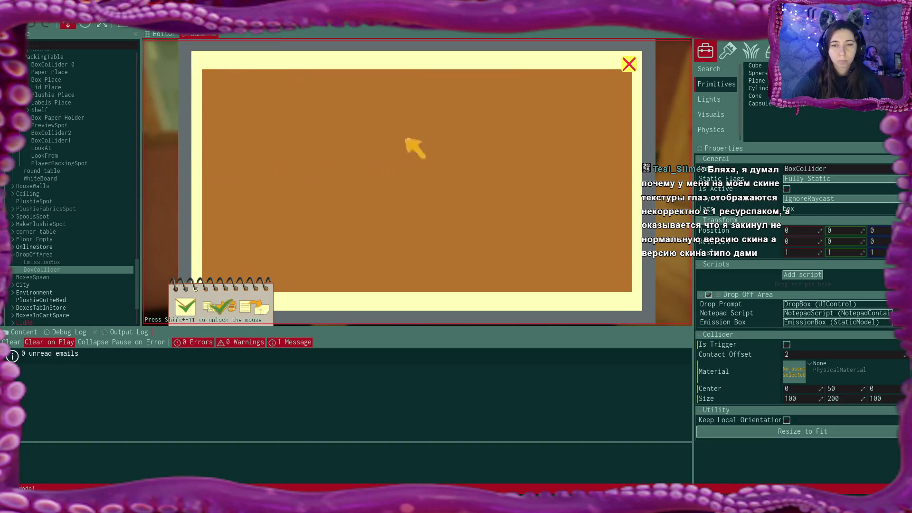
pyautogui.click(629, 65)
pyautogui.click(606, 284)
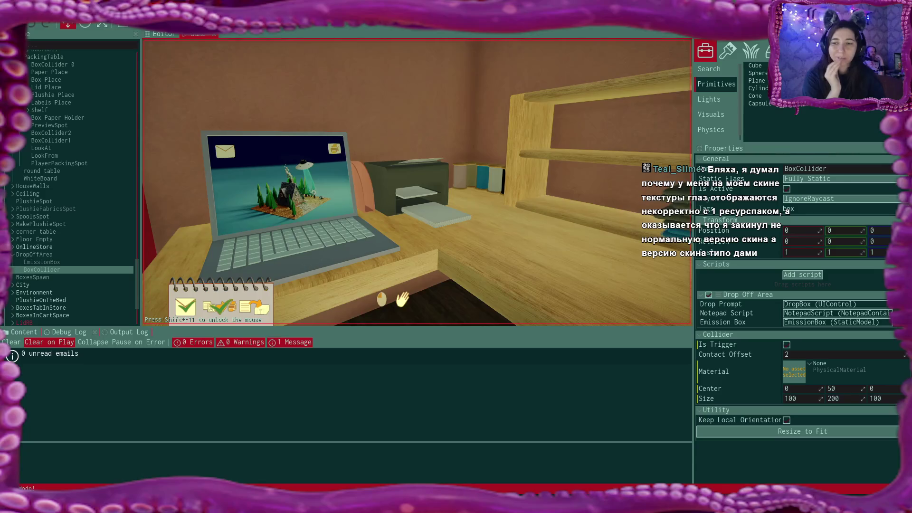
# Bring the printed address label and a plushie from the shelf over to the desk
pyautogui.click(417, 182)
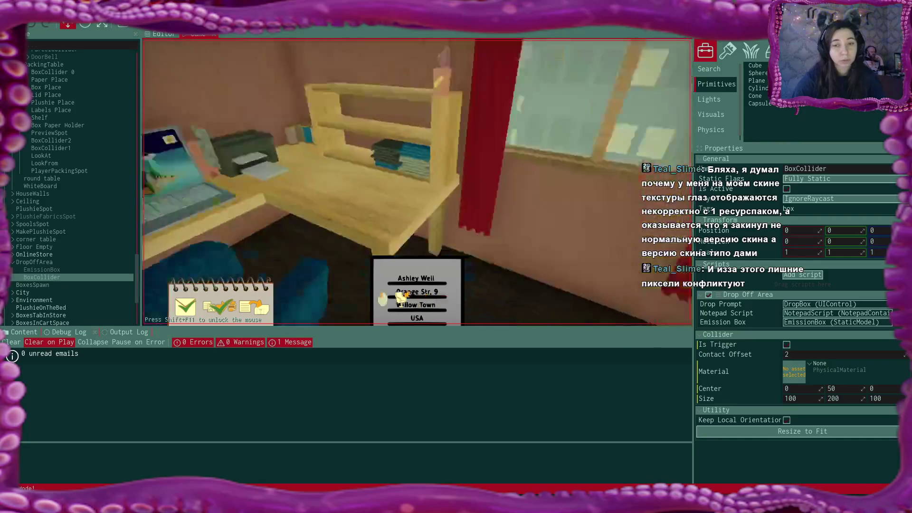
pyautogui.press('w')
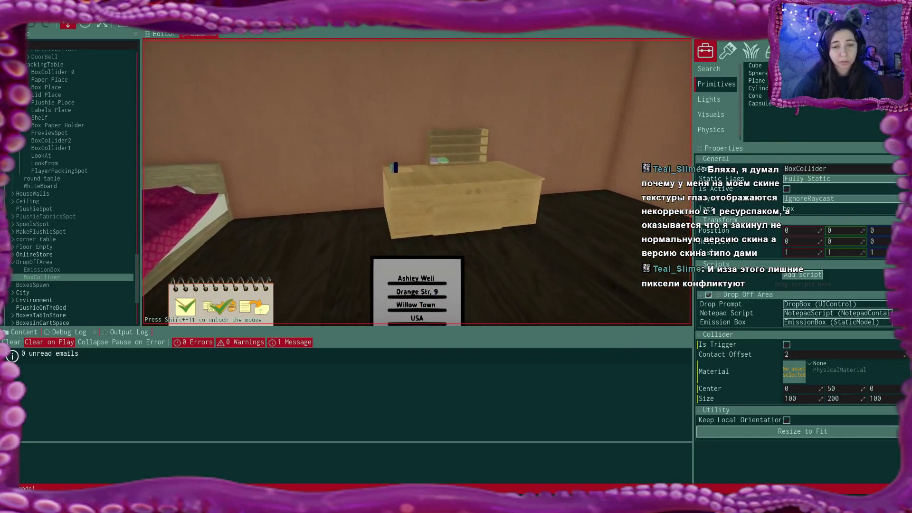
pyautogui.click(417, 183)
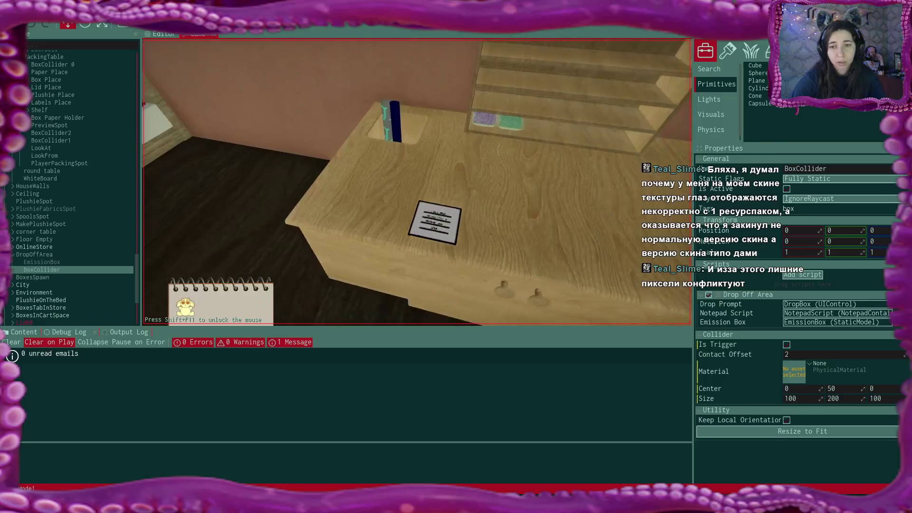
pyautogui.press('w')
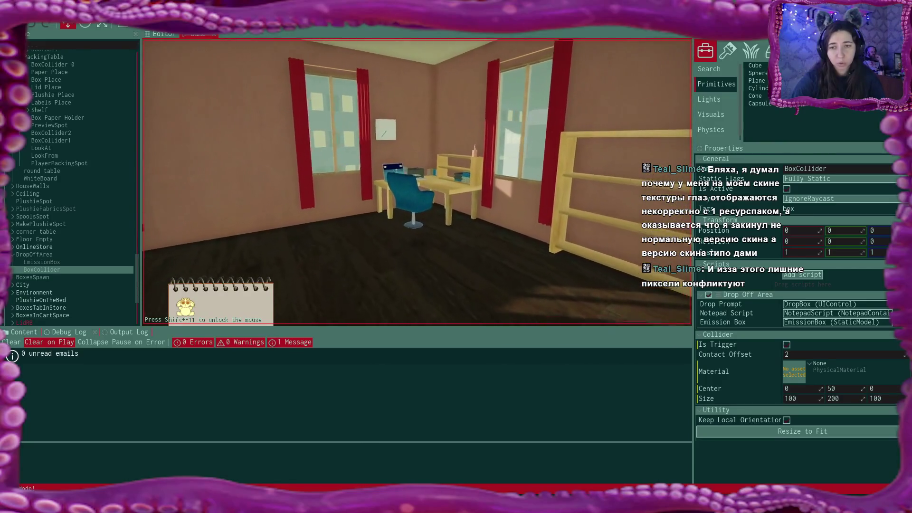
pyautogui.press('w')
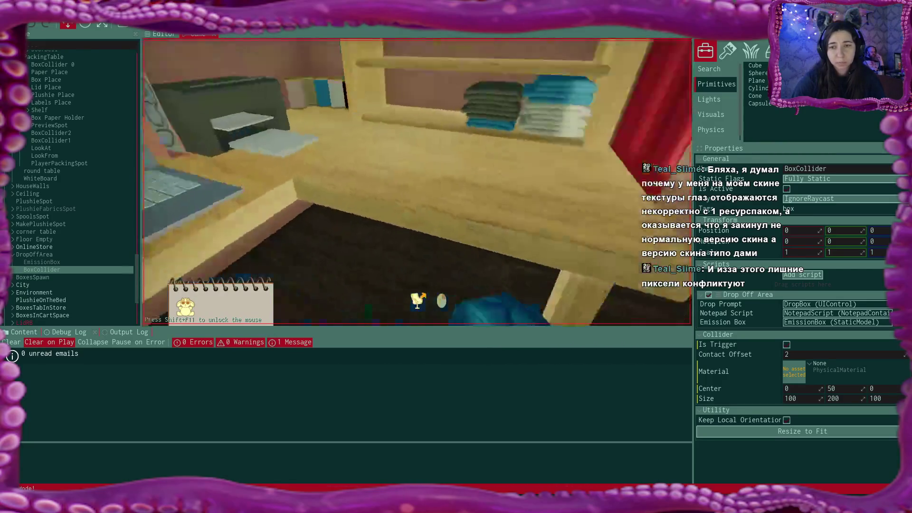
pyautogui.click(417, 183)
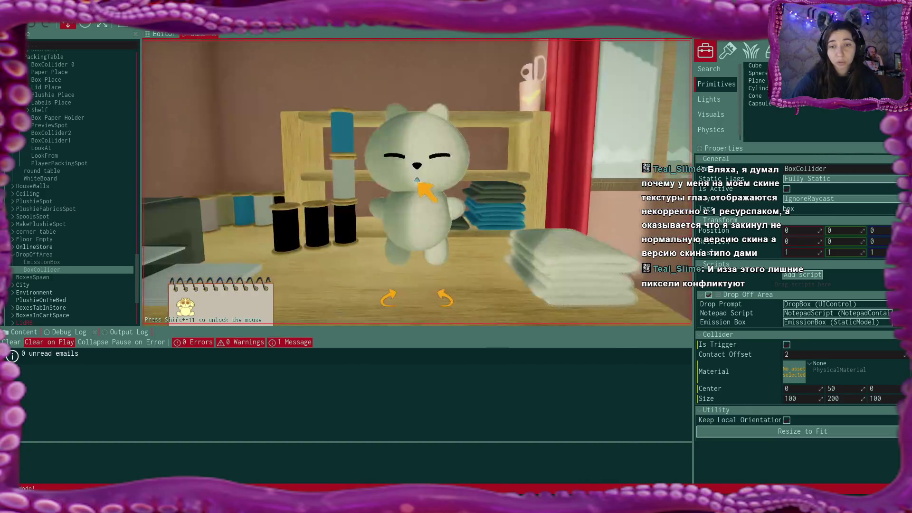
pyautogui.click(418, 183)
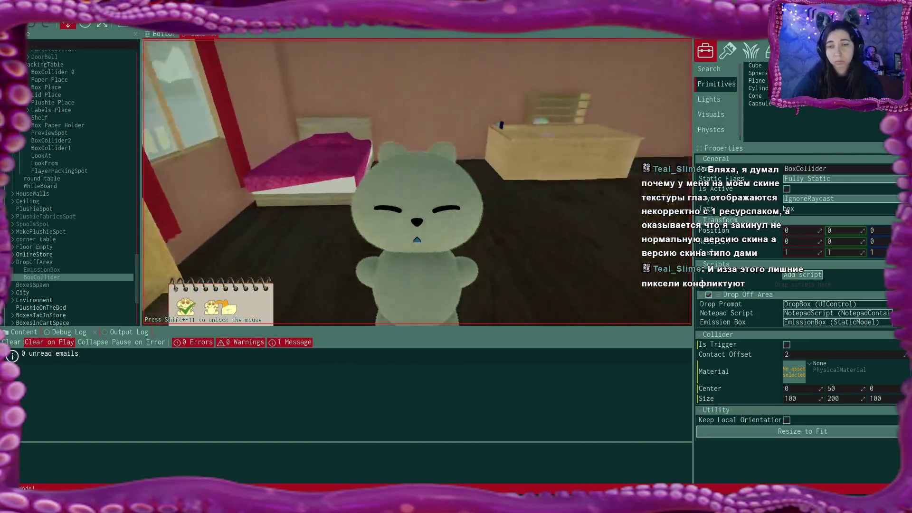
pyautogui.press('w')
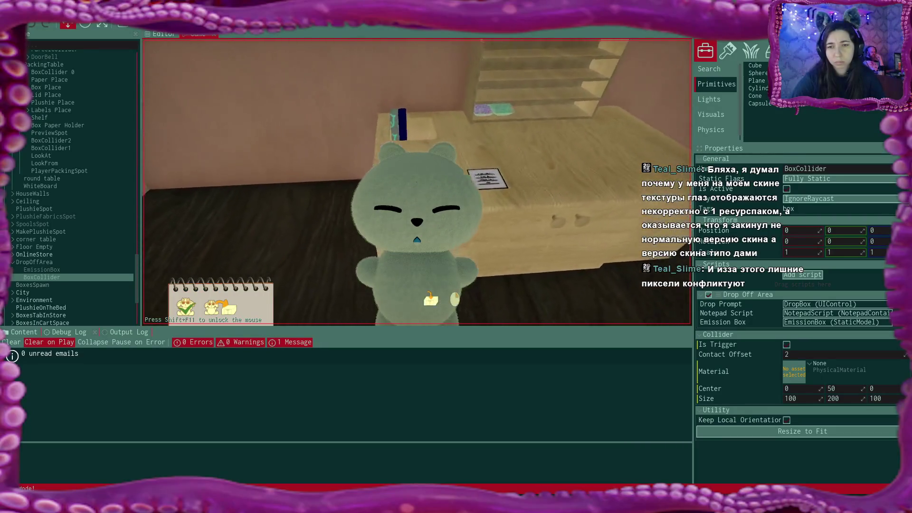
pyautogui.click(416, 183)
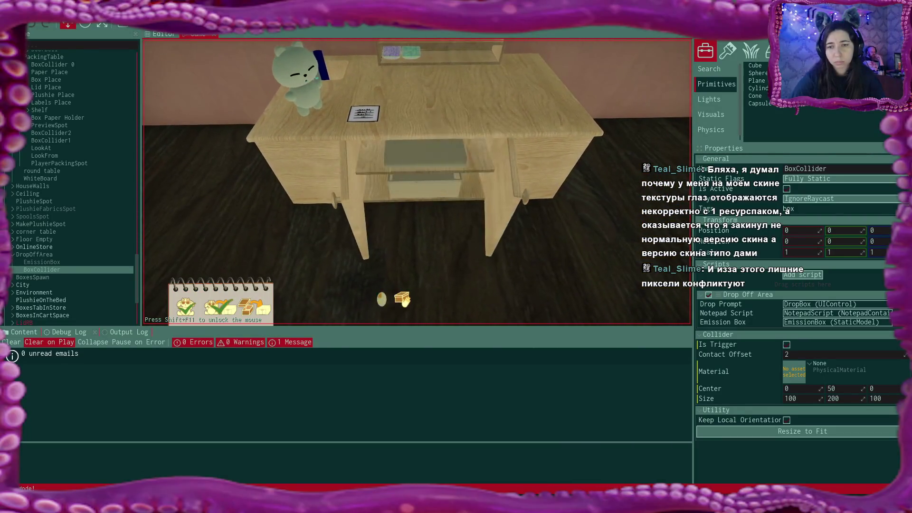
# Put the box on the desk top and place the grey tray inside it
pyautogui.click(417, 182)
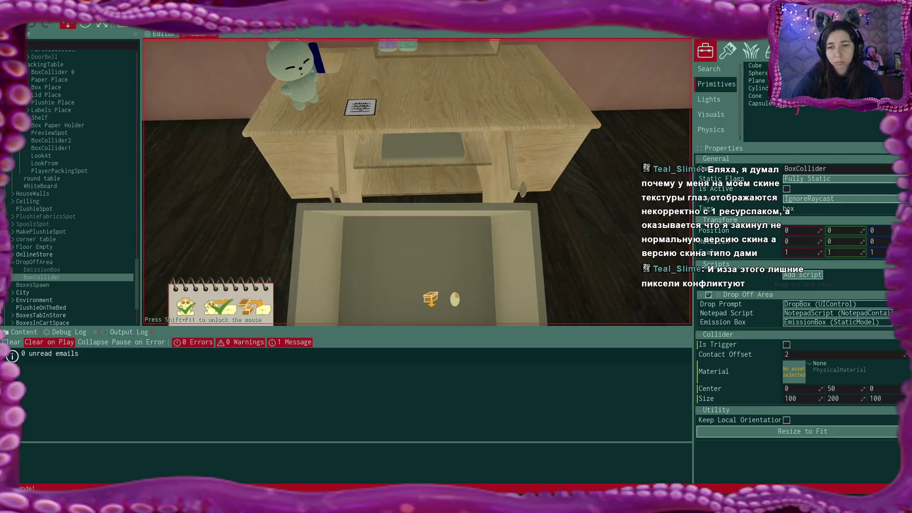
pyautogui.click(418, 183)
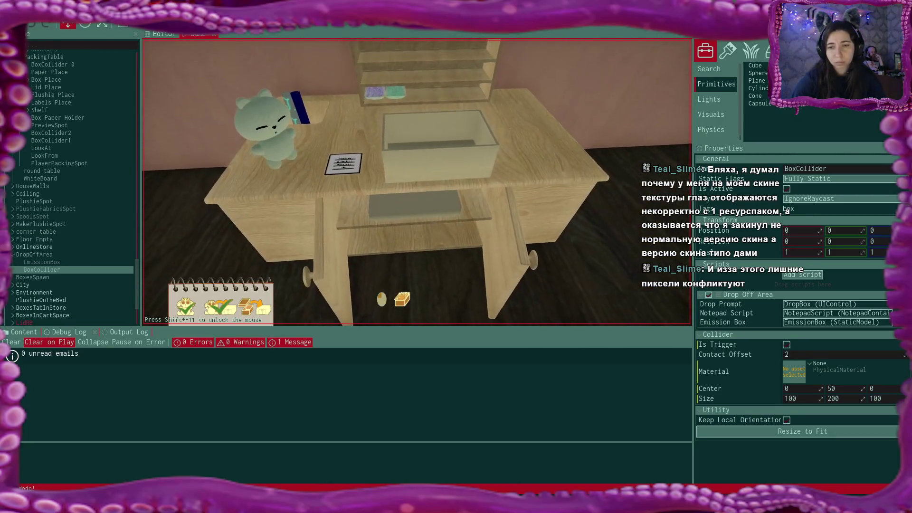
pyautogui.click(417, 183)
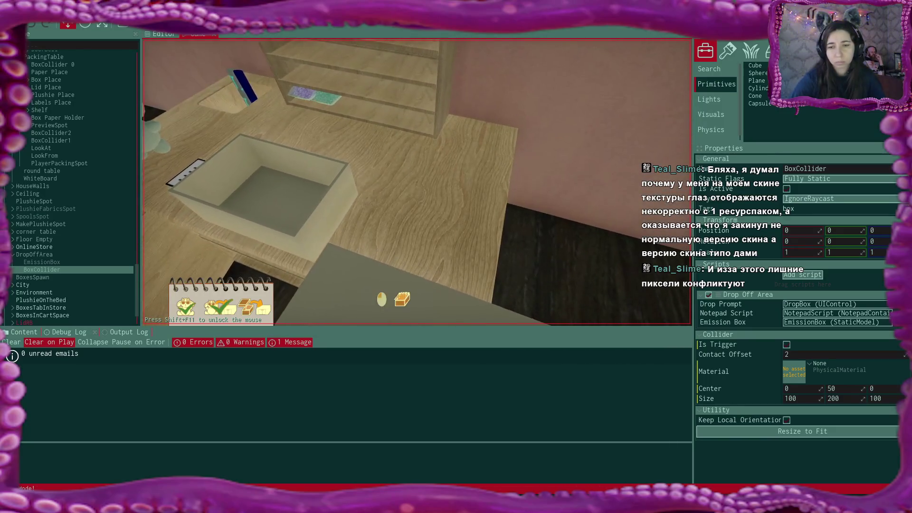
pyautogui.click(417, 182)
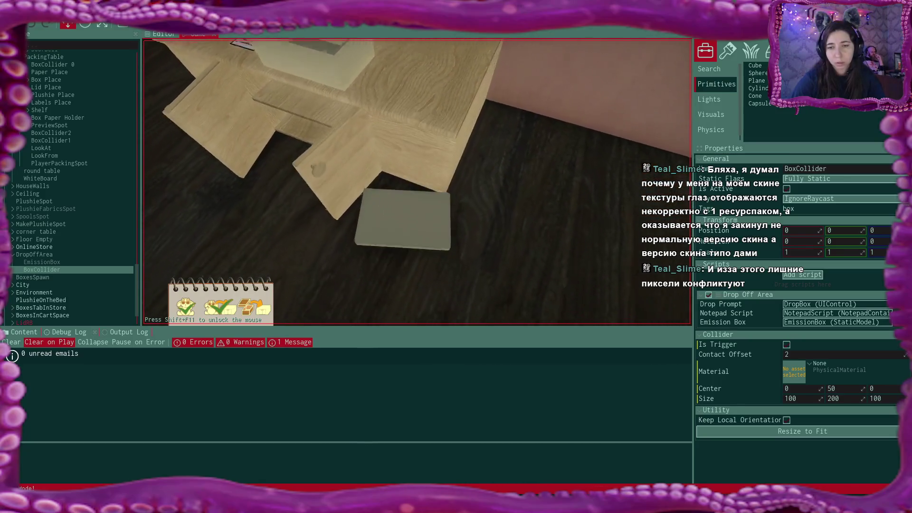
pyautogui.click(417, 182)
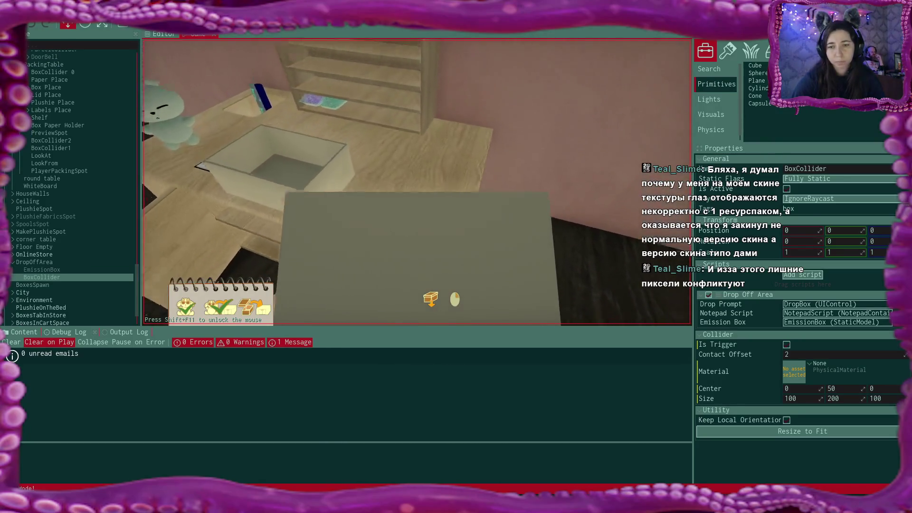
pyautogui.click(417, 182)
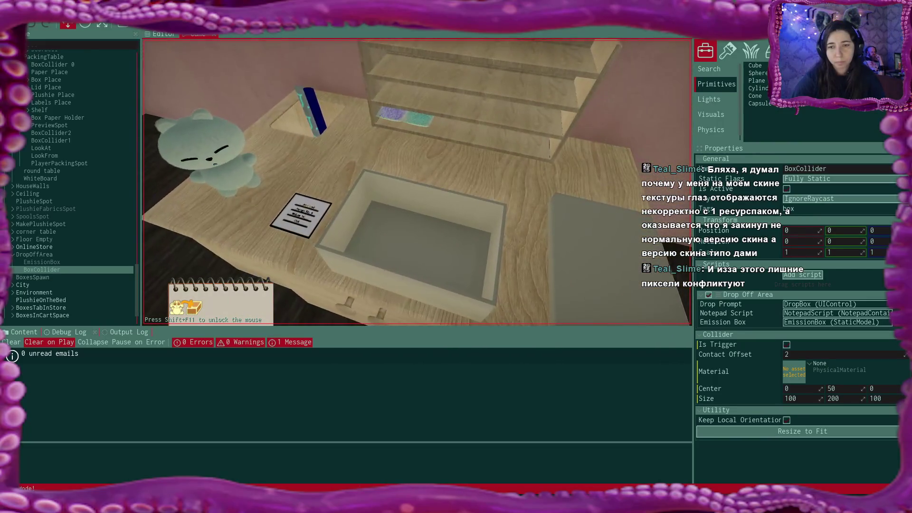
# Pack the plushie into the box, close and label it for Ashley Well, and pick it up
pyautogui.press('s')
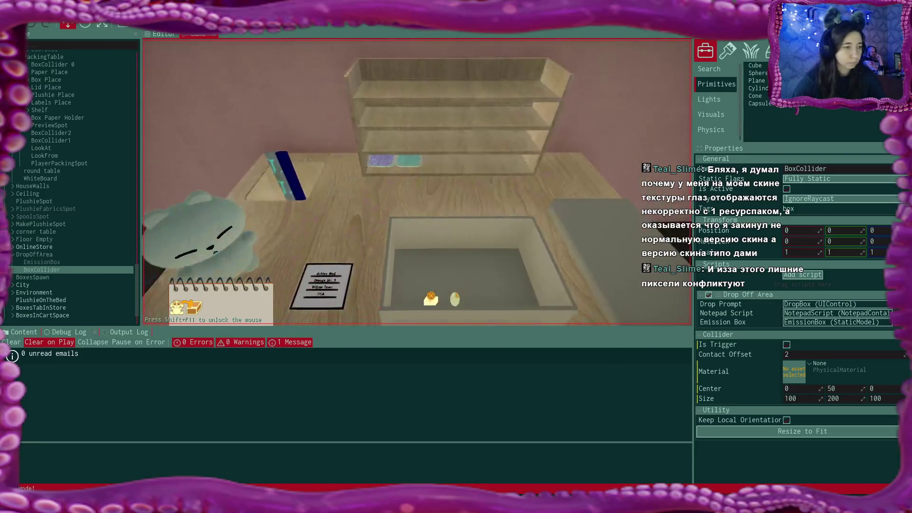
pyautogui.click(241, 240)
pyautogui.click(356, 289)
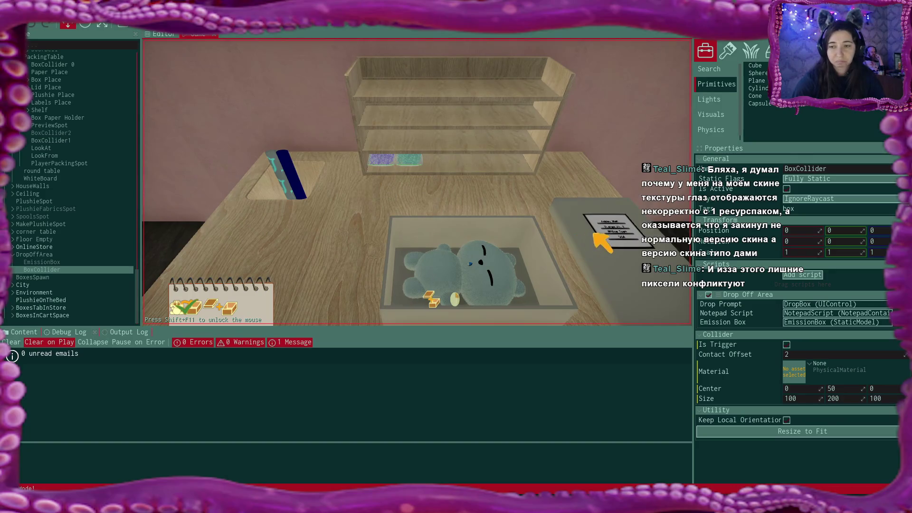
pyautogui.click(595, 242)
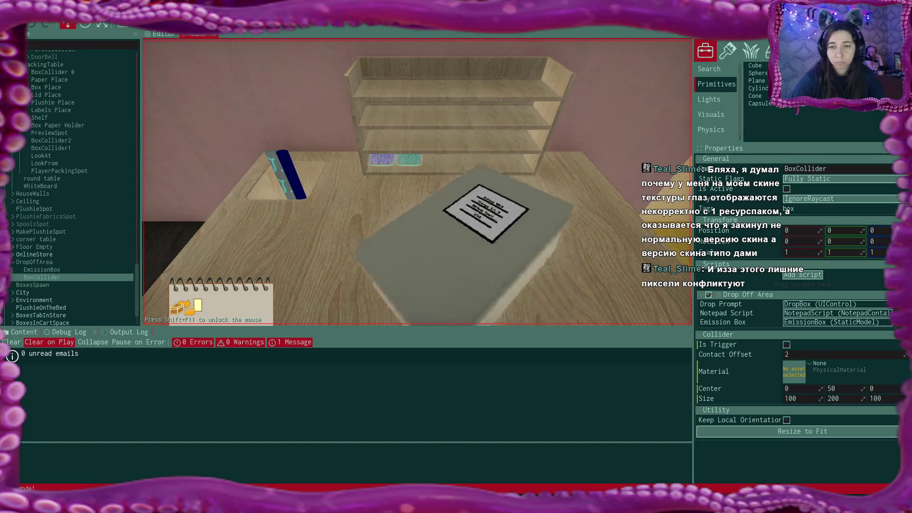
pyautogui.click(430, 299)
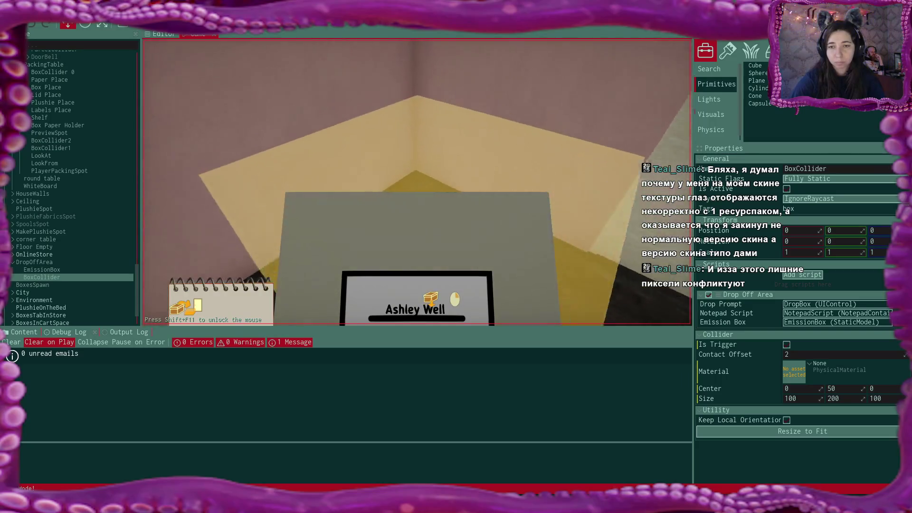
# Deliver the box to the yellow drop-off area, then pick it up and drop it on the table to test destruction
pyautogui.click(418, 182)
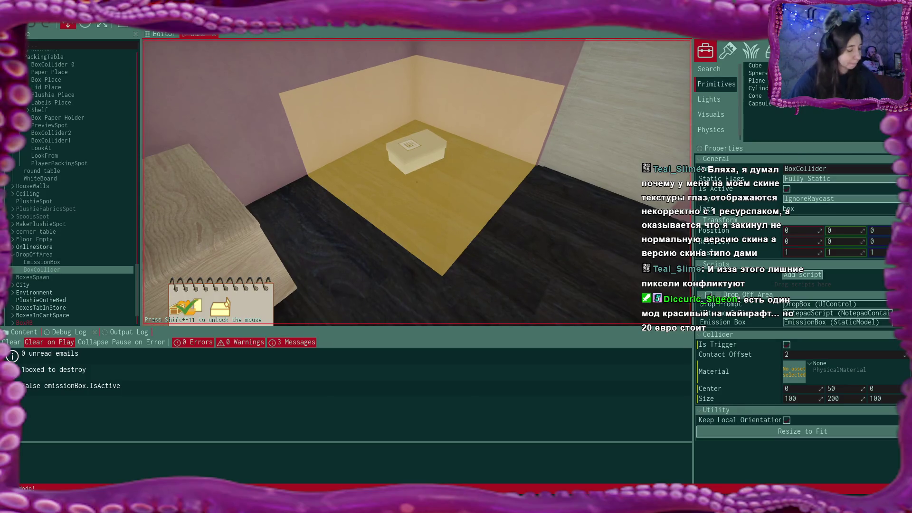
pyautogui.press('w')
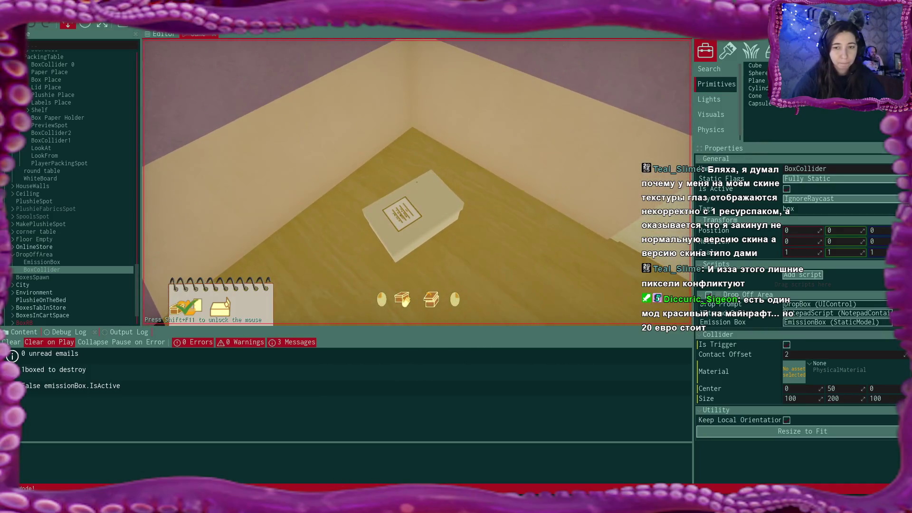
pyautogui.click(417, 183)
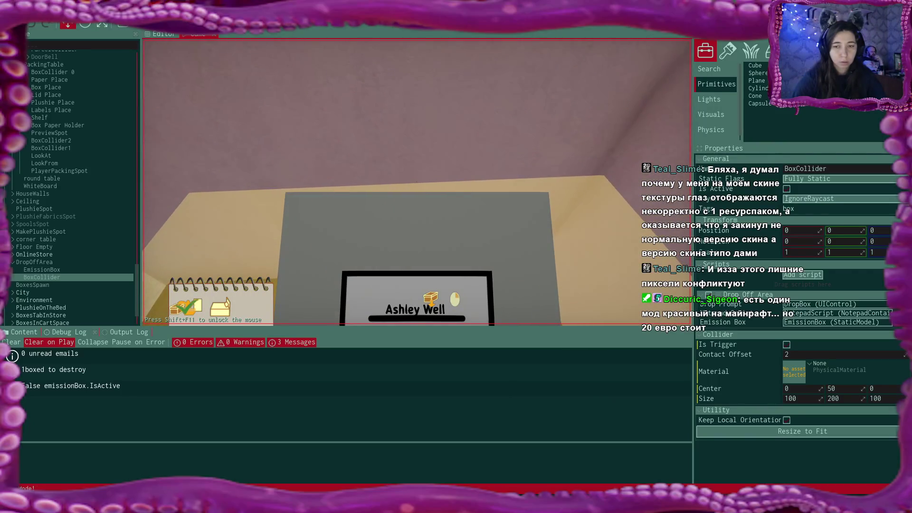
pyautogui.click(417, 183)
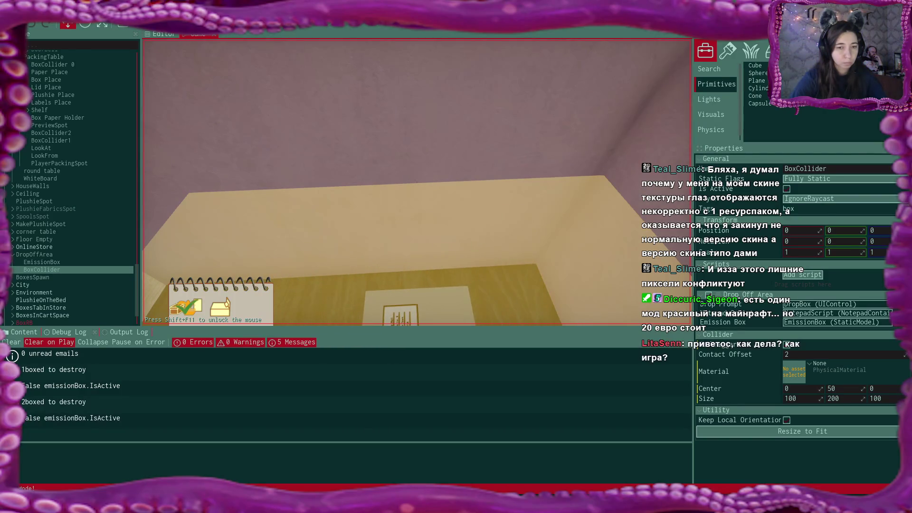
# Walk back toward the drop-off area and leave the game for the Plushie Shop main menu
pyautogui.press('s')
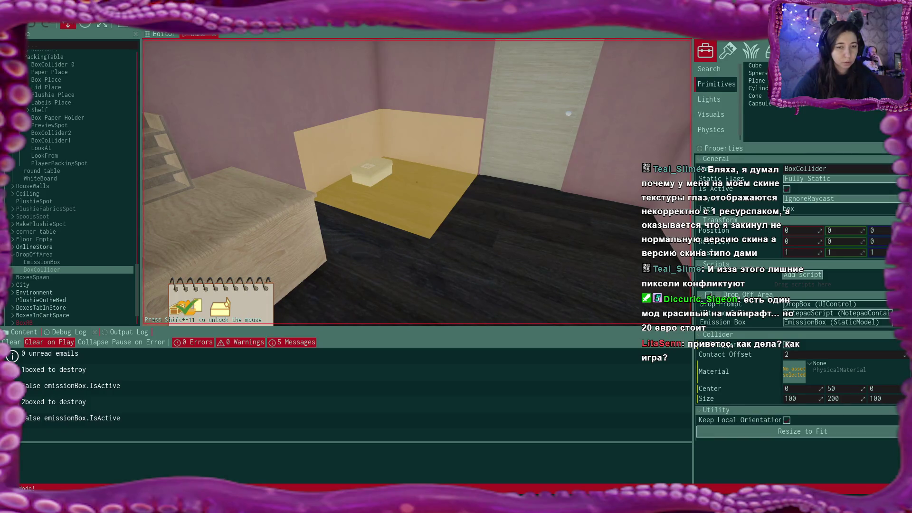
pyautogui.press('w')
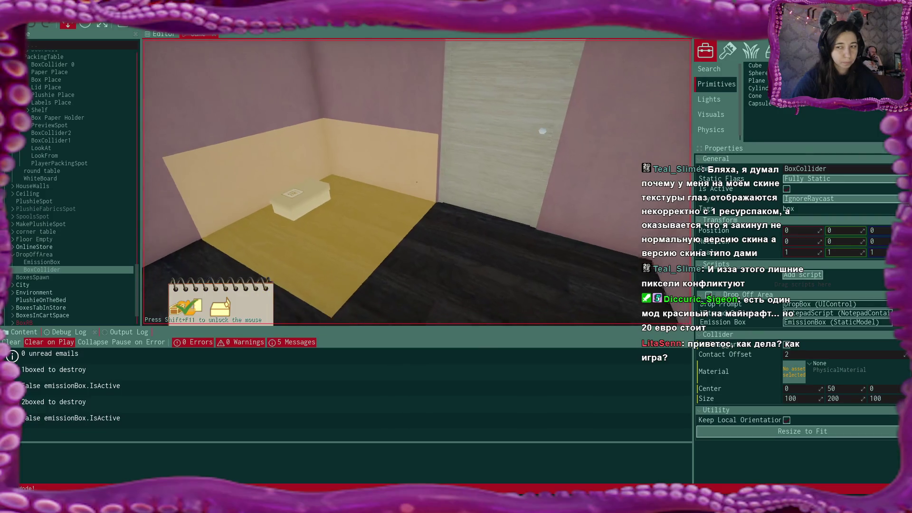
pyautogui.press('Escape')
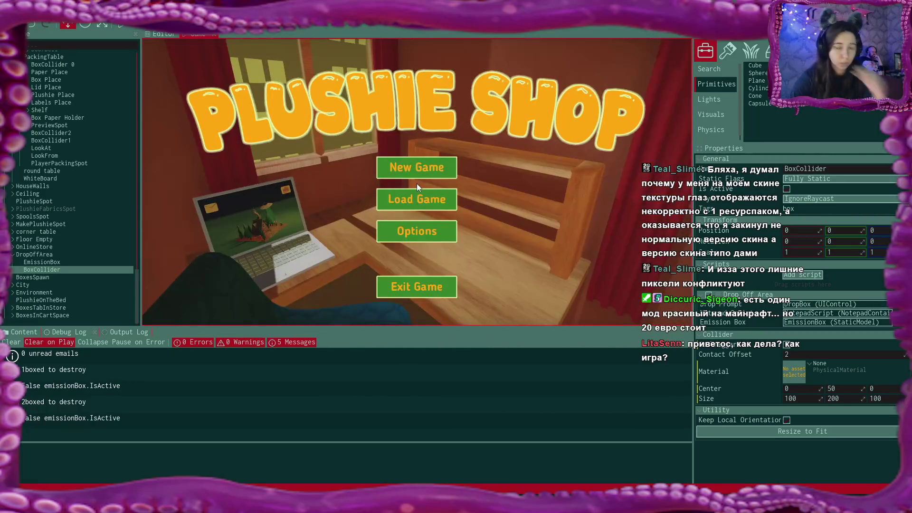
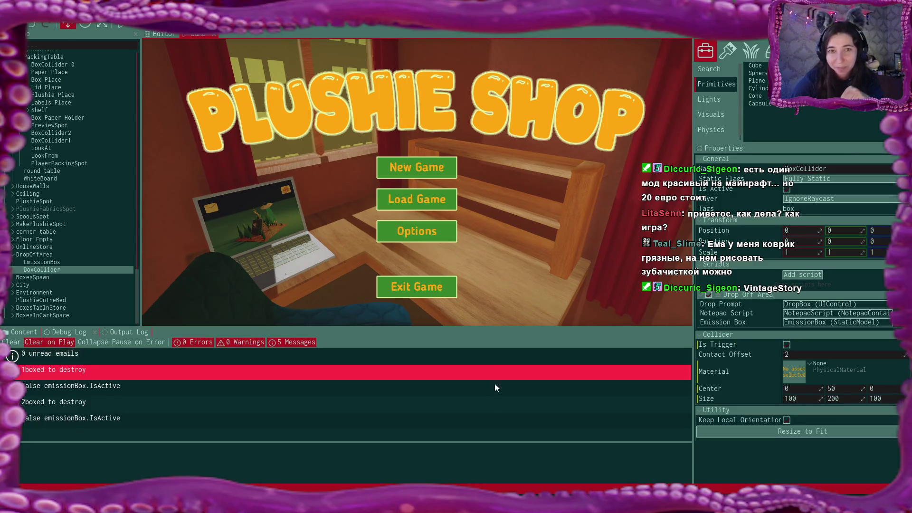
# Switch from Flax Editor to Visual Studio Code with DropOffArea.cs open
pyautogui.hotkey('alt', 'Tab')
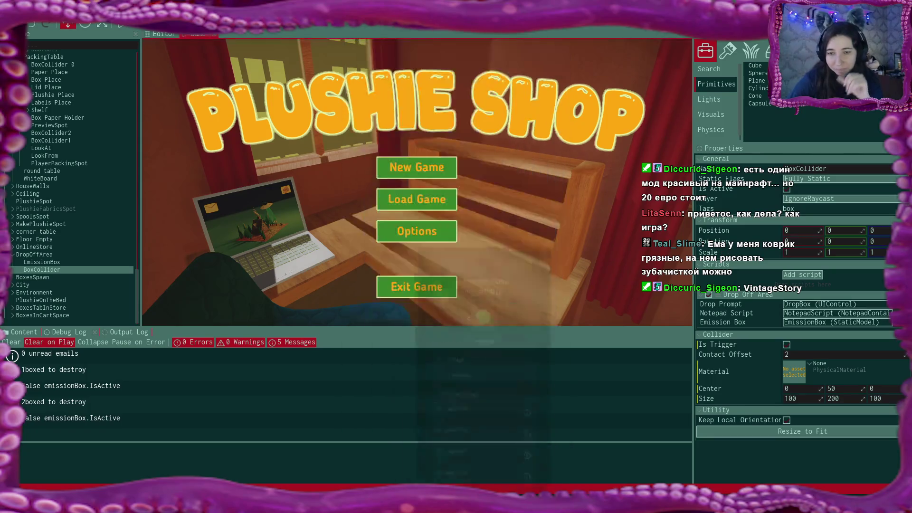
pyautogui.hotkey('alt', 'Tab')
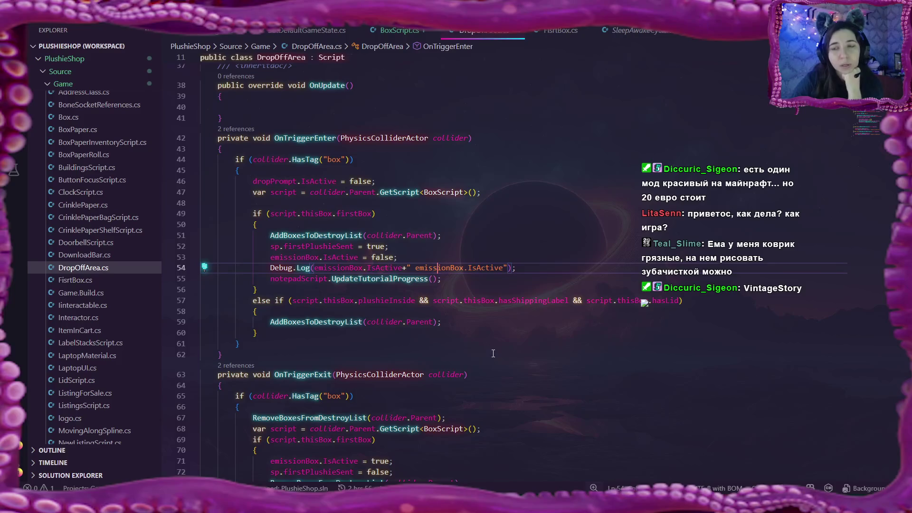
pyautogui.scroll(-2, 493, 352)
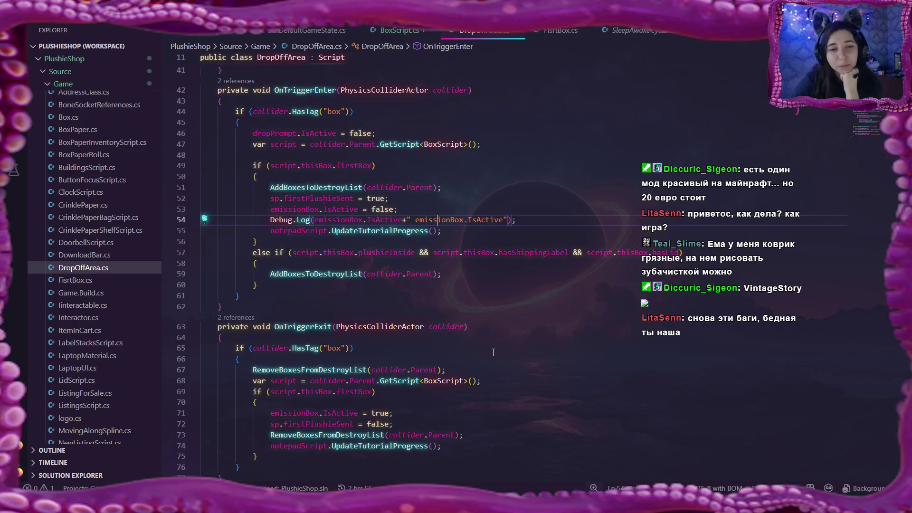
pyautogui.scroll(-1, 492, 352)
pyautogui.scroll(-1, 492, 352)
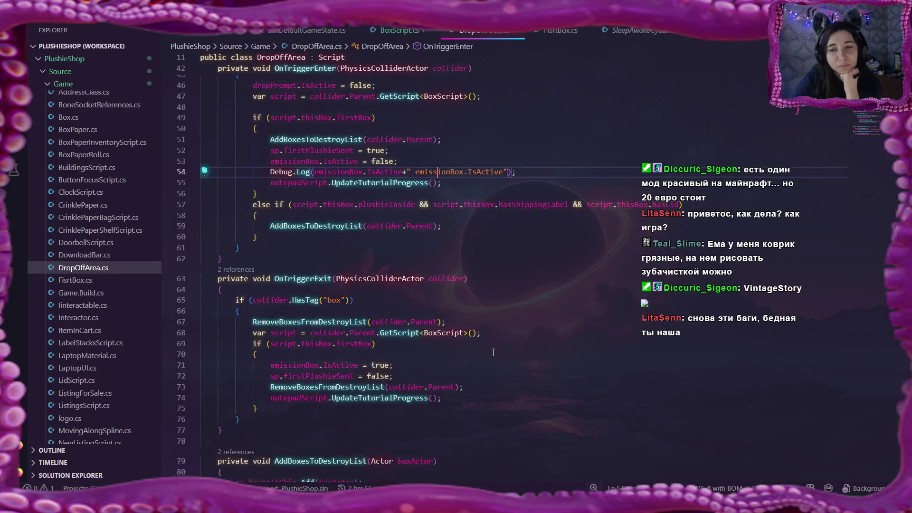
pyautogui.scroll(1, 493, 352)
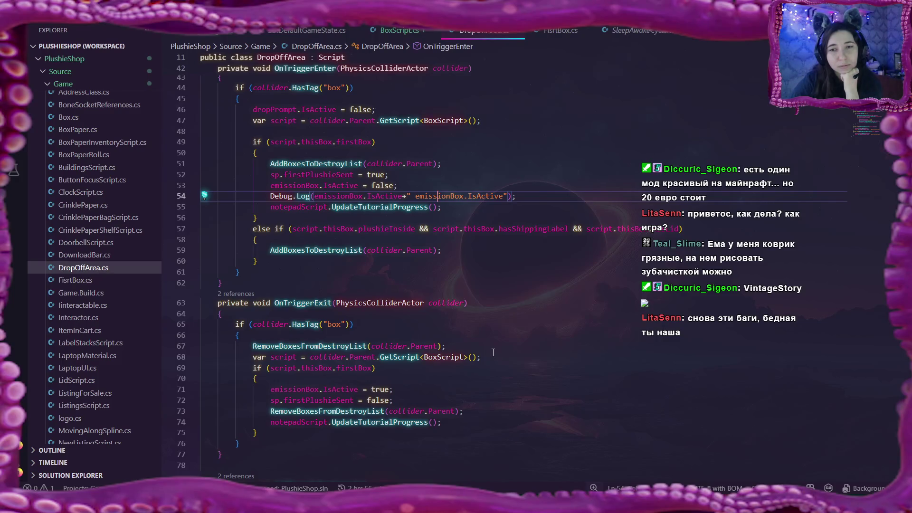
pyautogui.scroll(2, 492, 353)
pyautogui.scroll(1, 492, 353)
pyautogui.scroll(2, 492, 352)
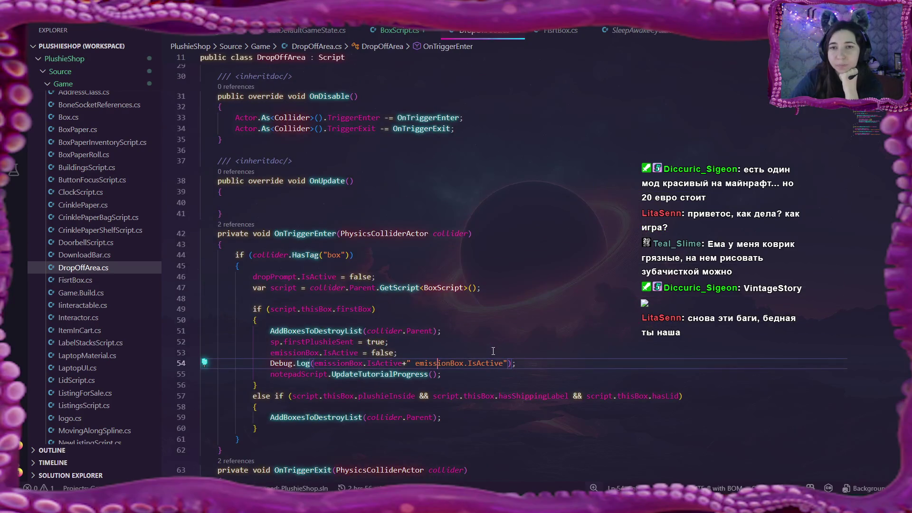
pyautogui.scroll(1, 493, 350)
pyautogui.scroll(2, 493, 350)
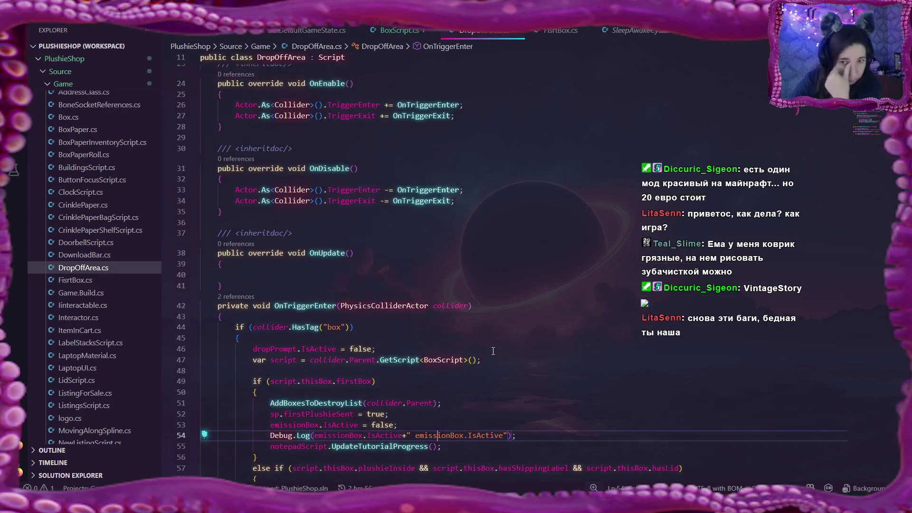
pyautogui.scroll(2, 492, 351)
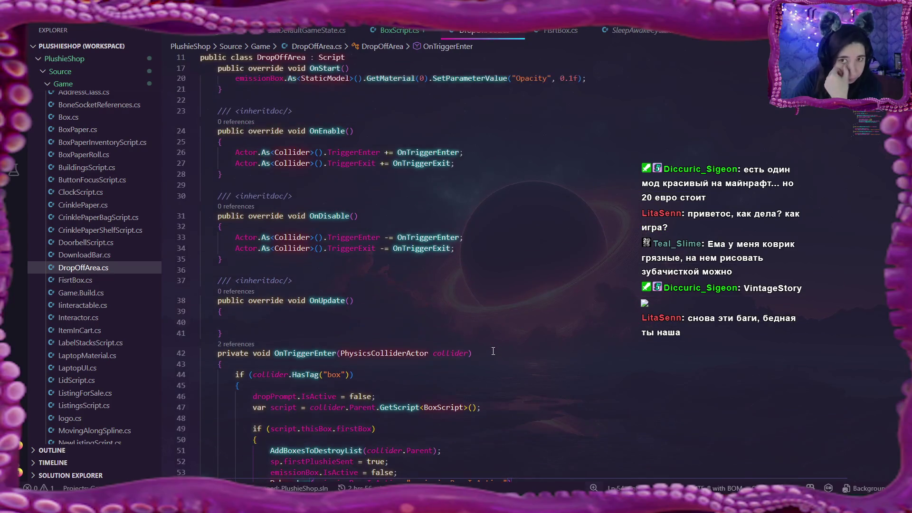
# Open FisrtBox.cs to see how OnUpdate enables dropOffArea only when packed and labelled
pyautogui.click(580, 35)
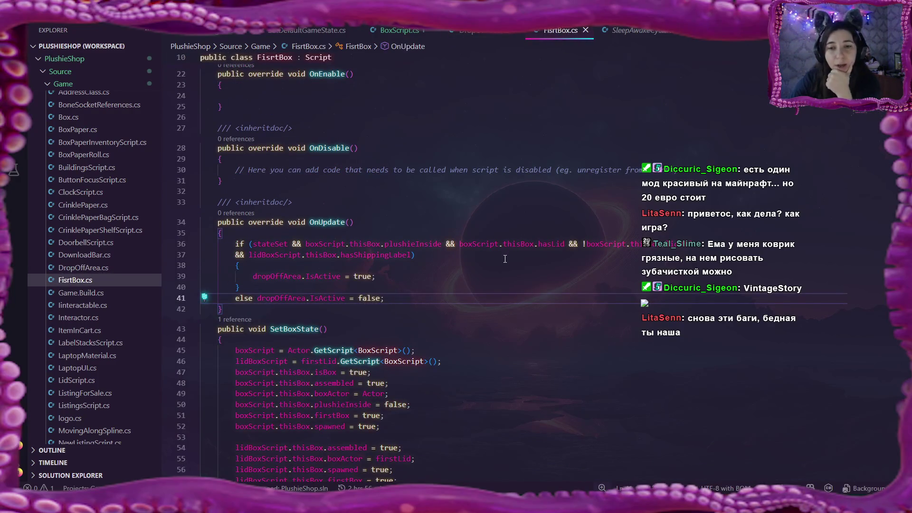
pyautogui.scroll(-1, 505, 258)
pyautogui.scroll(-1, 505, 259)
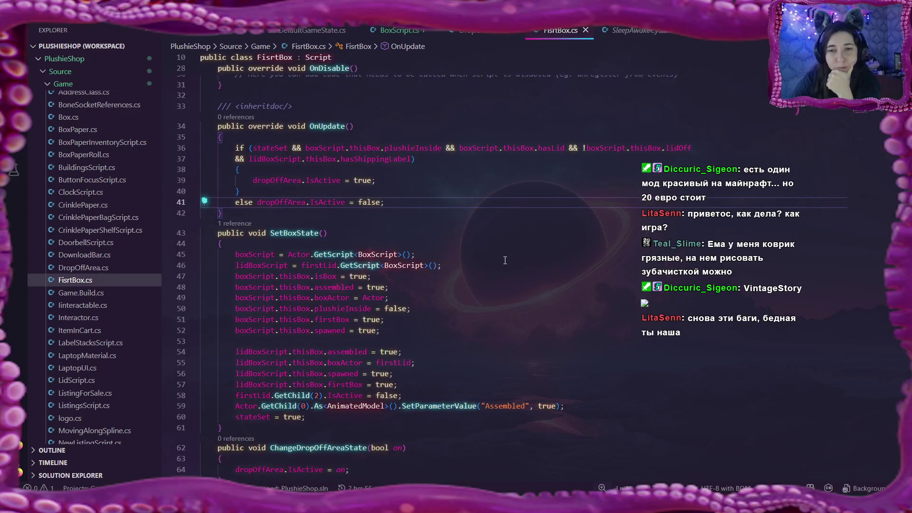
pyautogui.scroll(2, 505, 260)
pyautogui.scroll(1, 505, 260)
pyautogui.scroll(1, 505, 262)
pyautogui.scroll(2, 504, 263)
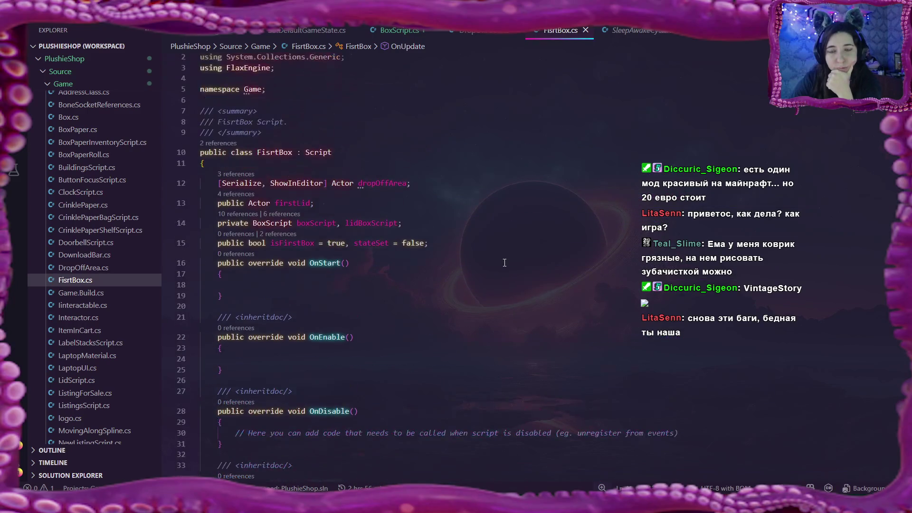
pyautogui.scroll(-1, 503, 263)
pyautogui.scroll(-1, 503, 262)
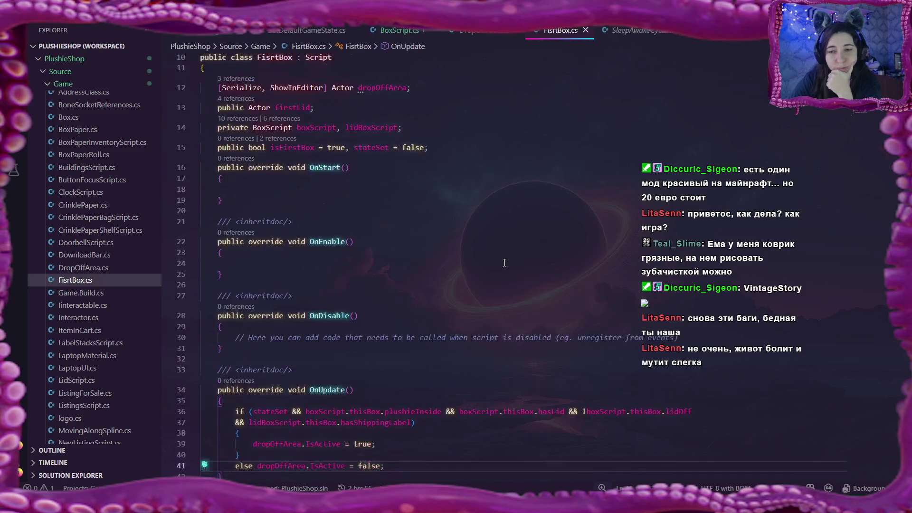
pyautogui.scroll(-2, 504, 262)
pyautogui.scroll(-3, 504, 263)
pyautogui.scroll(-2, 505, 262)
pyautogui.scroll(-1, 503, 262)
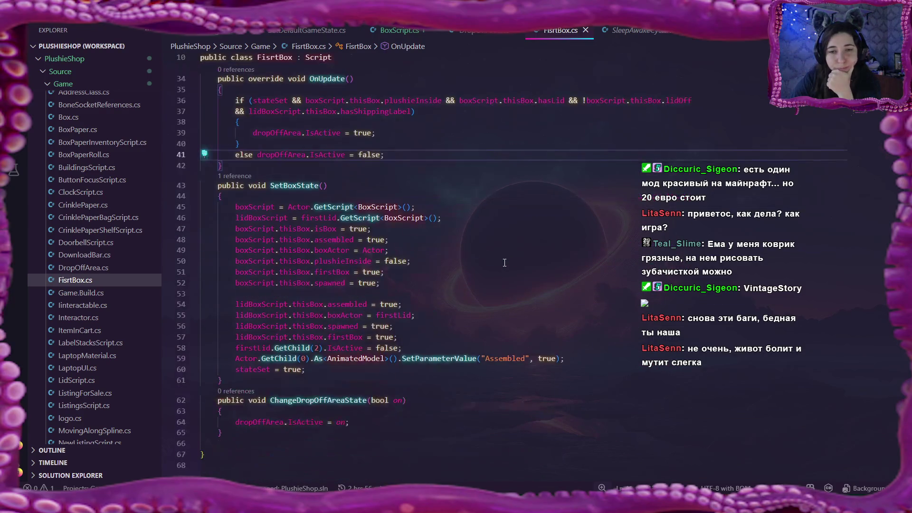
pyautogui.scroll(-1, 504, 262)
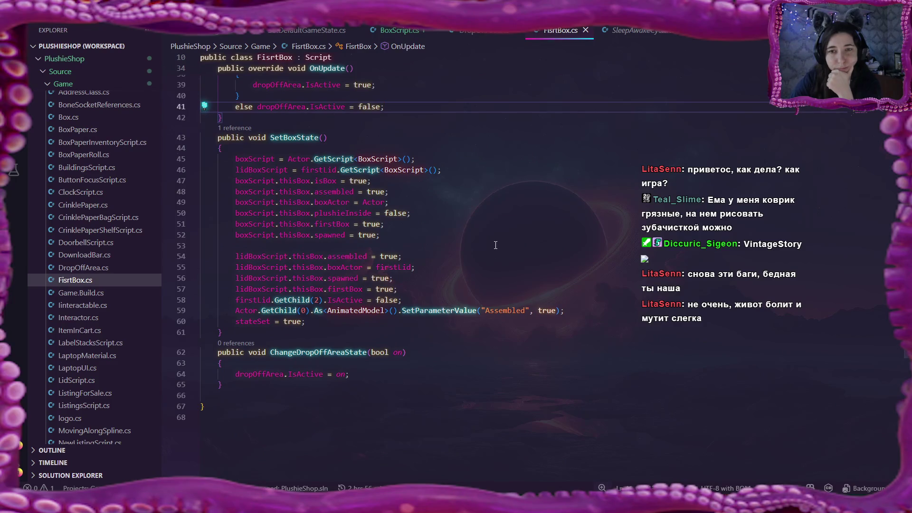
pyautogui.scroll(3, 496, 245)
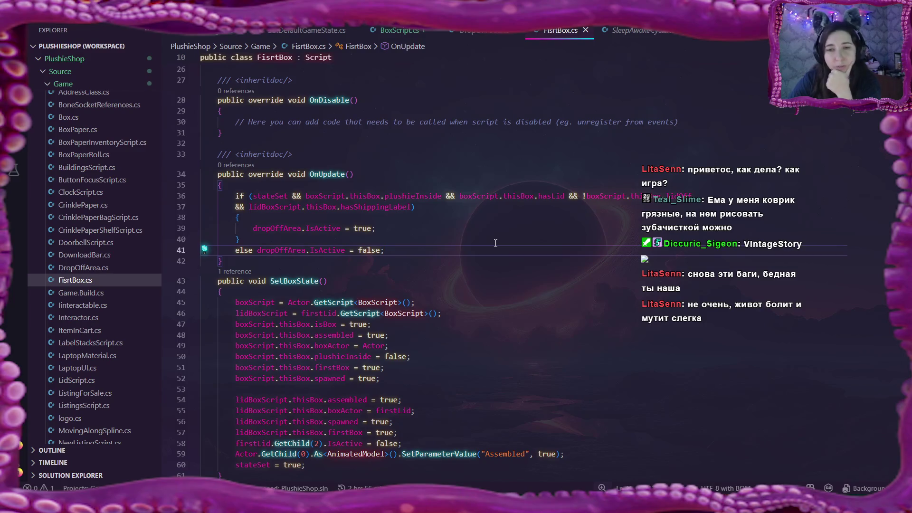
pyautogui.scroll(-1, 496, 243)
pyautogui.scroll(-2, 495, 244)
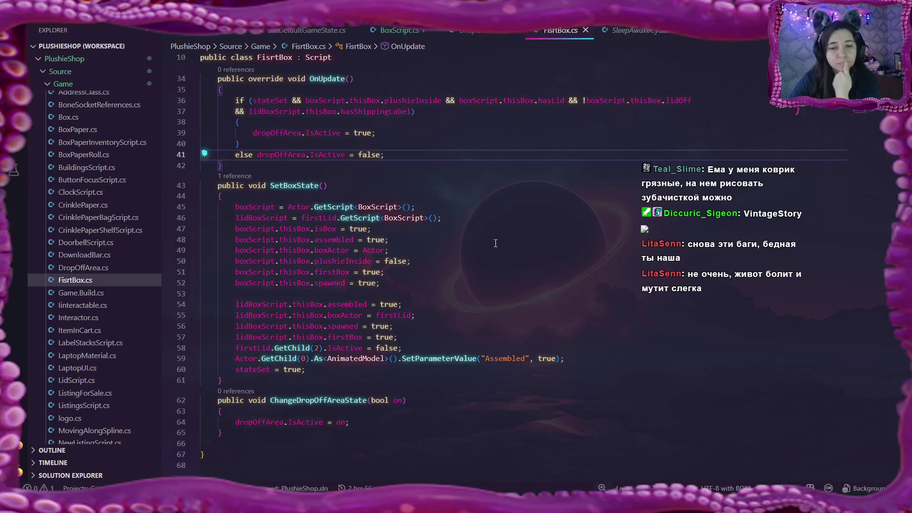
pyautogui.scroll(3, 495, 243)
pyautogui.scroll(2, 496, 244)
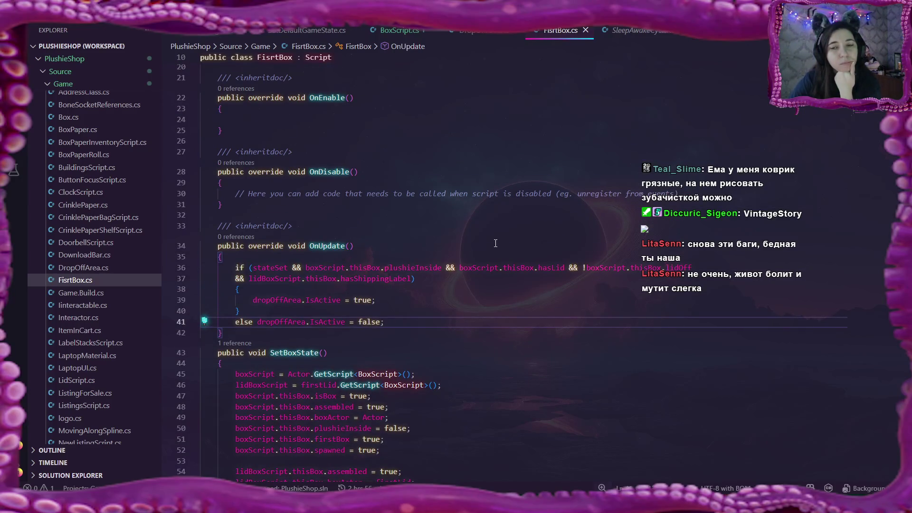
pyautogui.scroll(2, 495, 243)
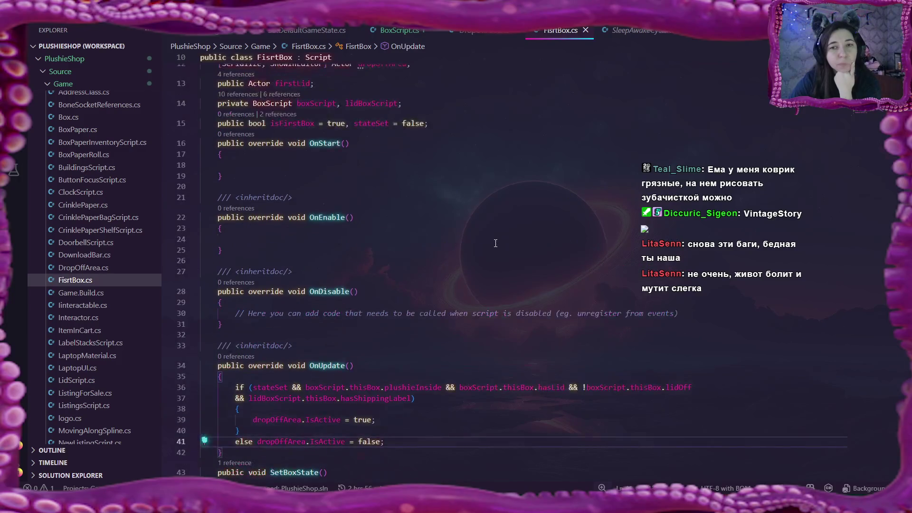
pyautogui.scroll(1, 495, 243)
pyautogui.scroll(1, 495, 243)
pyautogui.scroll(1, 495, 242)
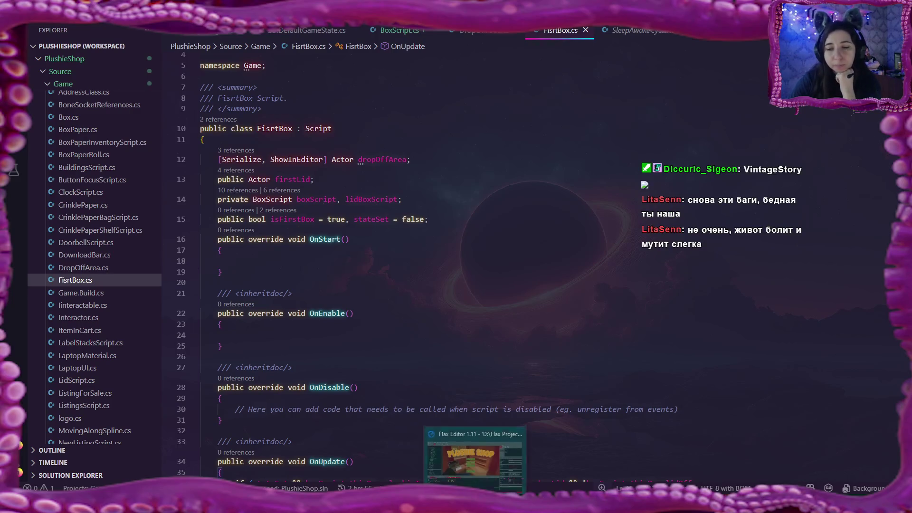
# Drag the FirstLidRB prefab from the Room assets into the scene and expand its BoxScript settings
pyautogui.click(474, 460)
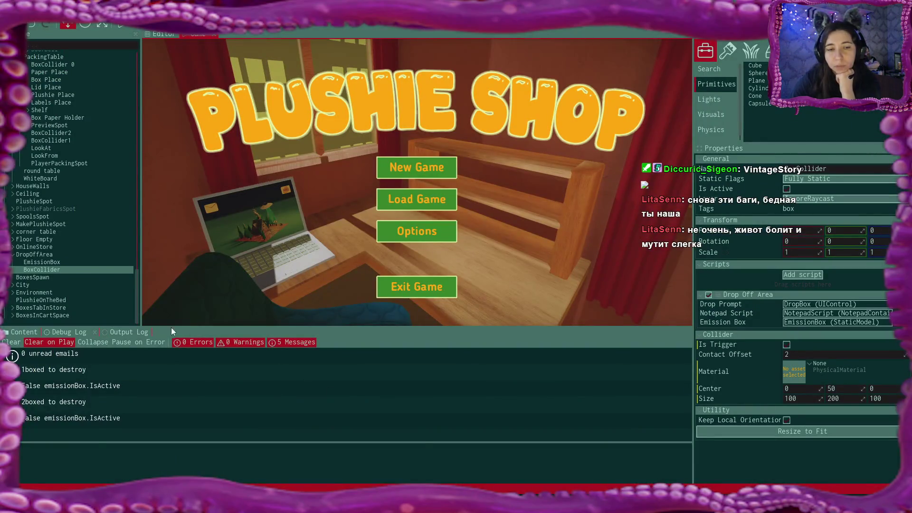
pyautogui.click(65, 332)
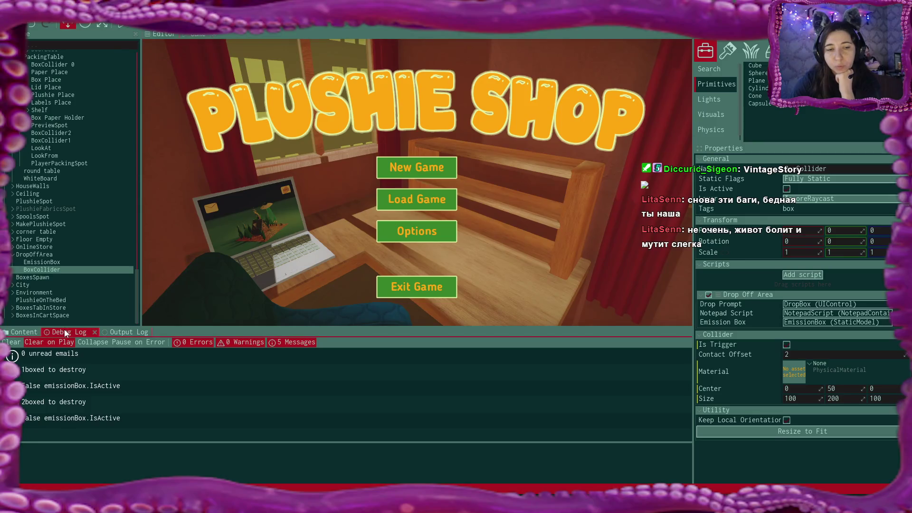
pyautogui.click(29, 332)
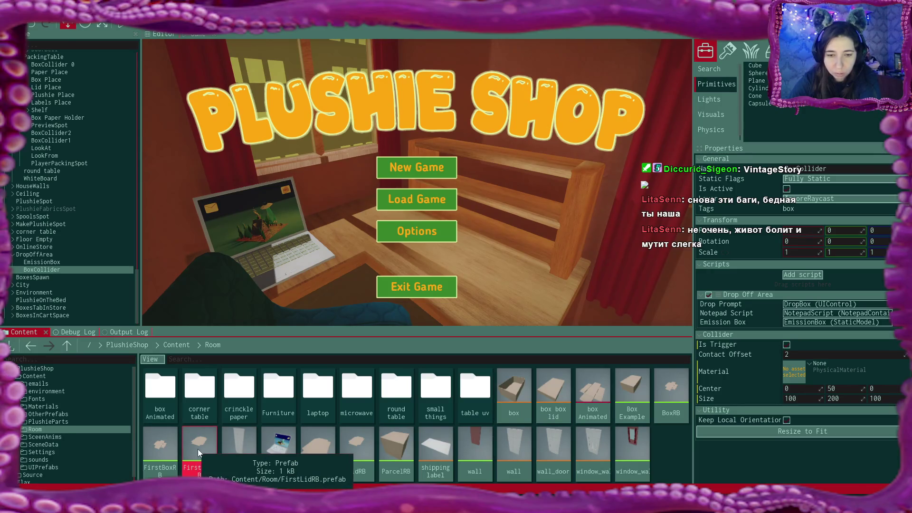
pyautogui.moveTo(188, 449); pyautogui.dragTo(51, 321)
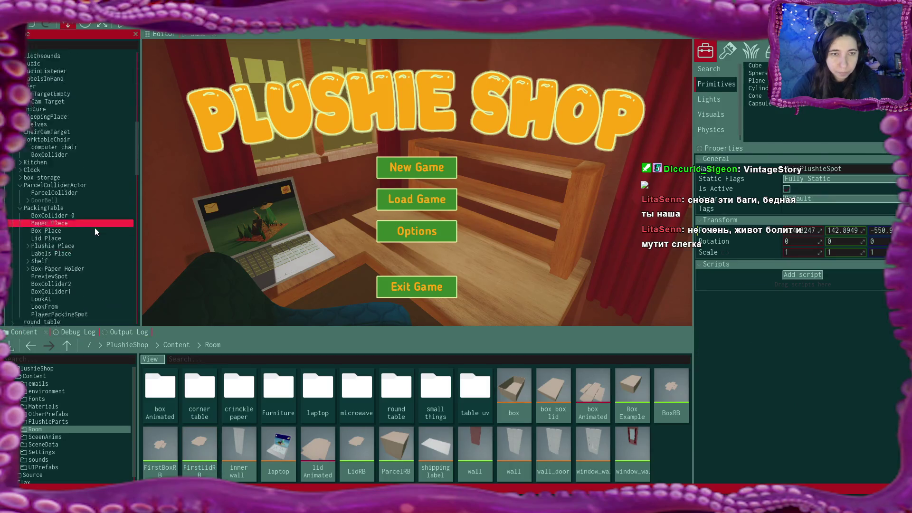
pyautogui.scroll(-5, 95, 228)
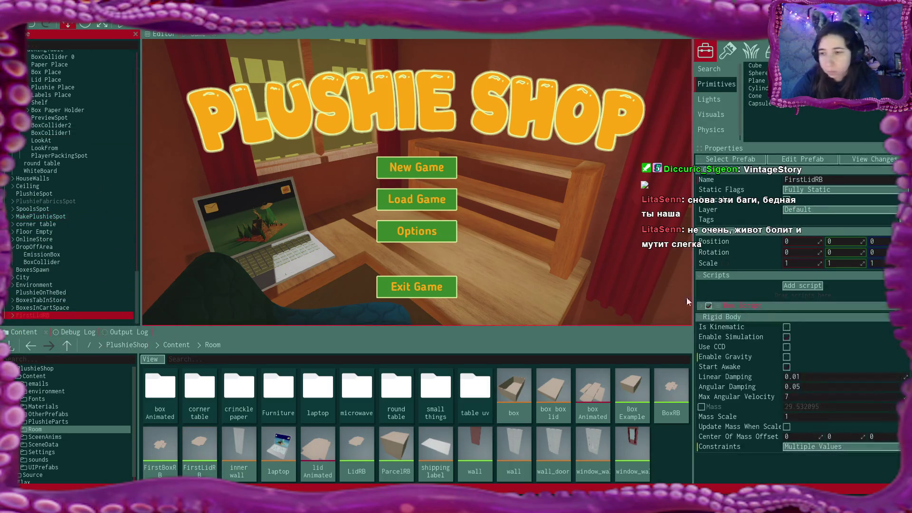
pyautogui.click(701, 306)
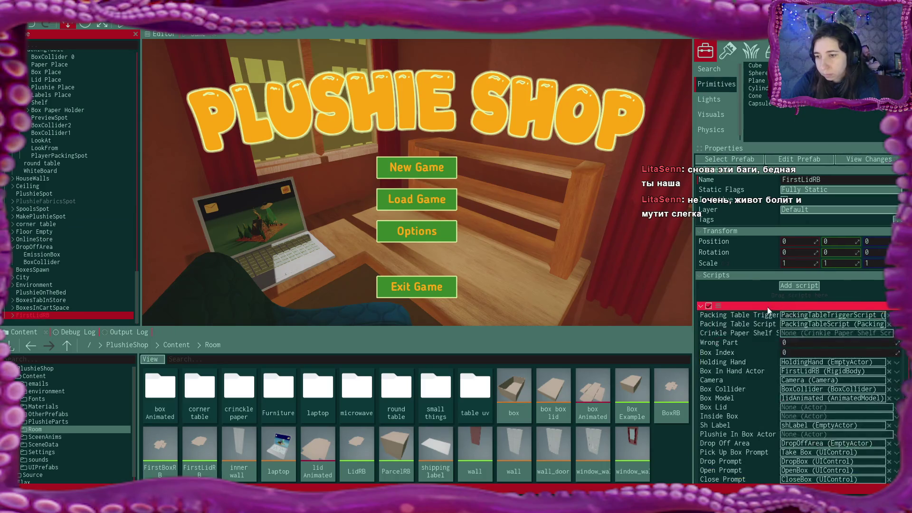
pyautogui.scroll(-5, 769, 309)
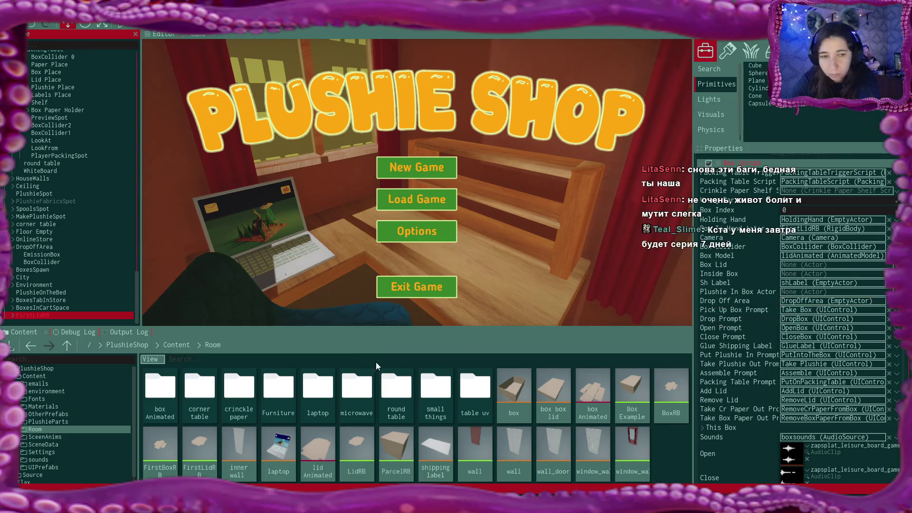
pyautogui.scroll(10, 46, 324)
# Inspect the Labels Place and FirstBoxRB box script fields, then return to FisrtBox.cs in VS Code
pyautogui.click(46, 325)
pyautogui.scroll(-10, 78, 254)
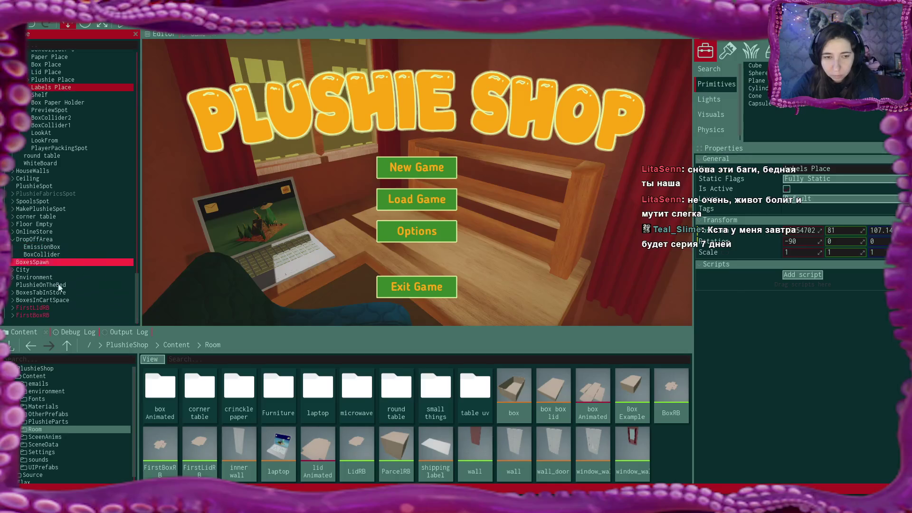
pyautogui.click(46, 316)
pyautogui.scroll(-2, 748, 319)
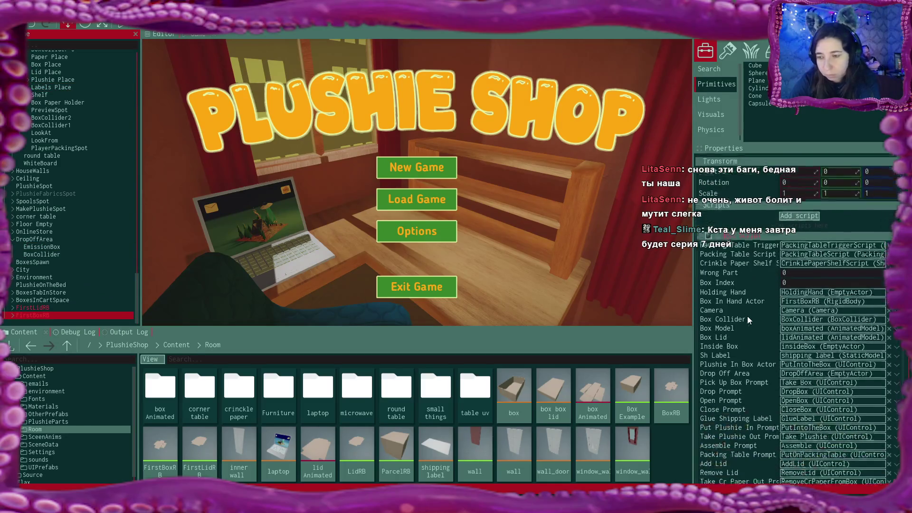
pyautogui.scroll(-3, 748, 319)
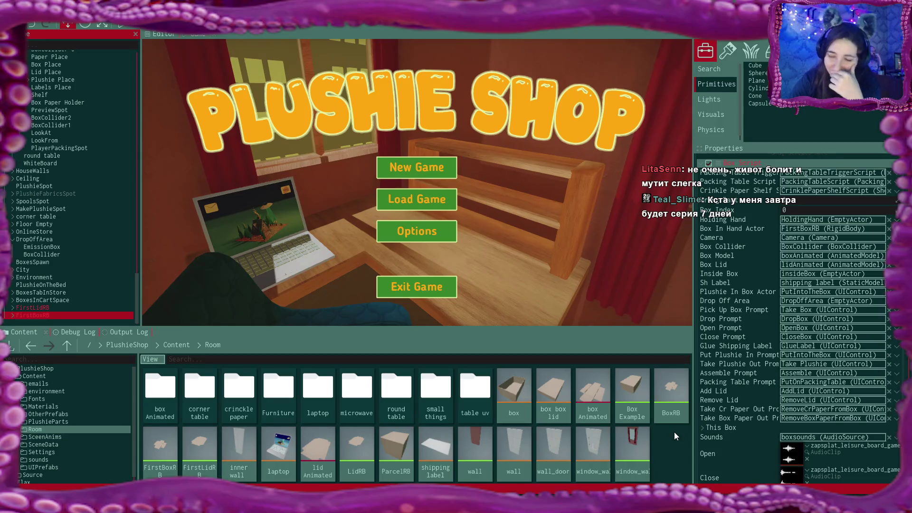
pyautogui.scroll(-1, 790, 352)
pyautogui.scroll(-2, 789, 353)
pyautogui.scroll(-3, 789, 353)
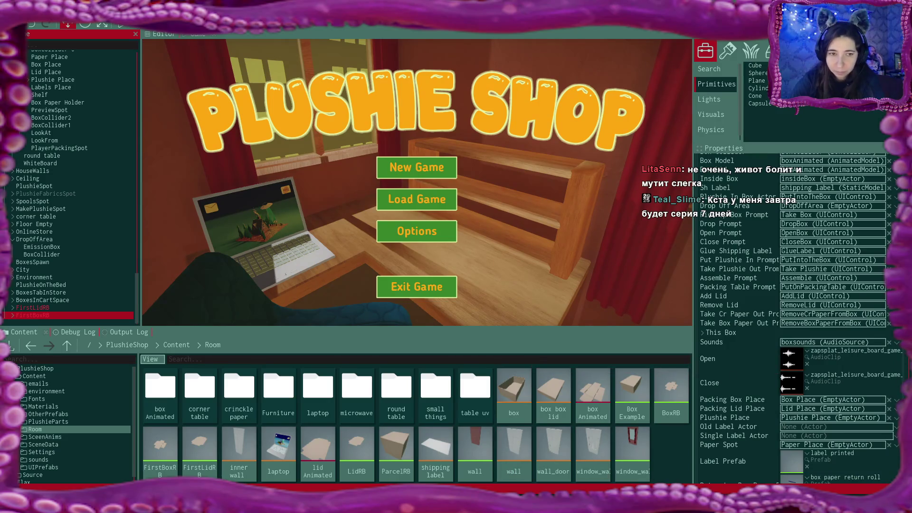
pyautogui.click(453, 463)
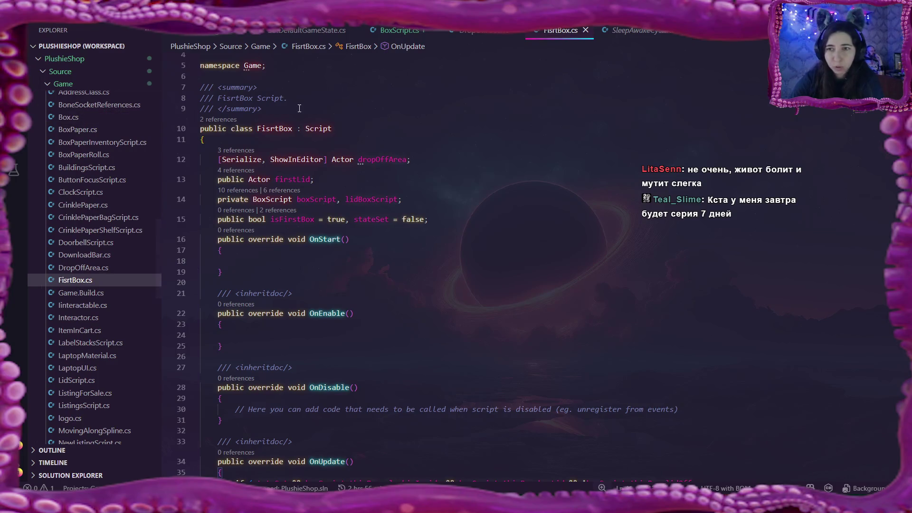
pyautogui.scroll(5, 111, 143)
pyautogui.scroll(4, 114, 143)
pyautogui.scroll(2, 114, 143)
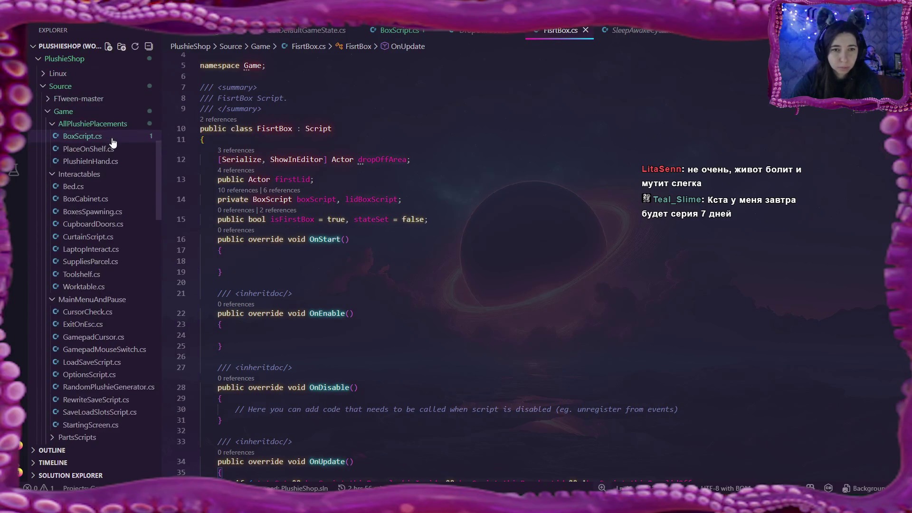
# Open BoxScript.cs and unfold its CheckOrder and PutPlushieIntoTheBox methods to read them
pyautogui.click(82, 136)
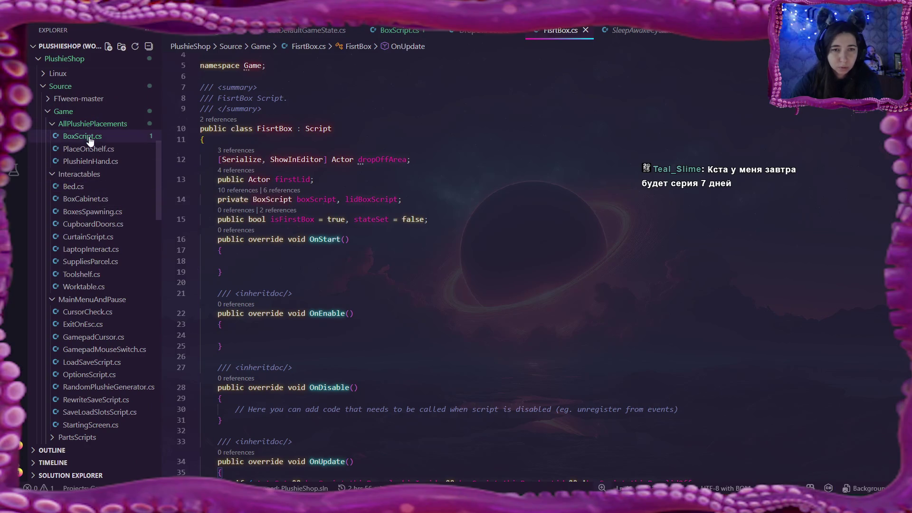
pyautogui.click(501, 223)
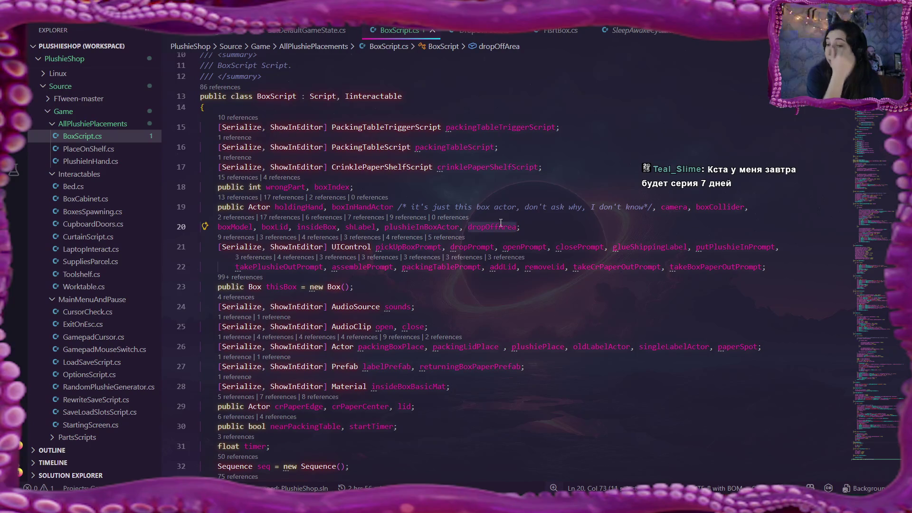
pyautogui.scroll(-10, 499, 267)
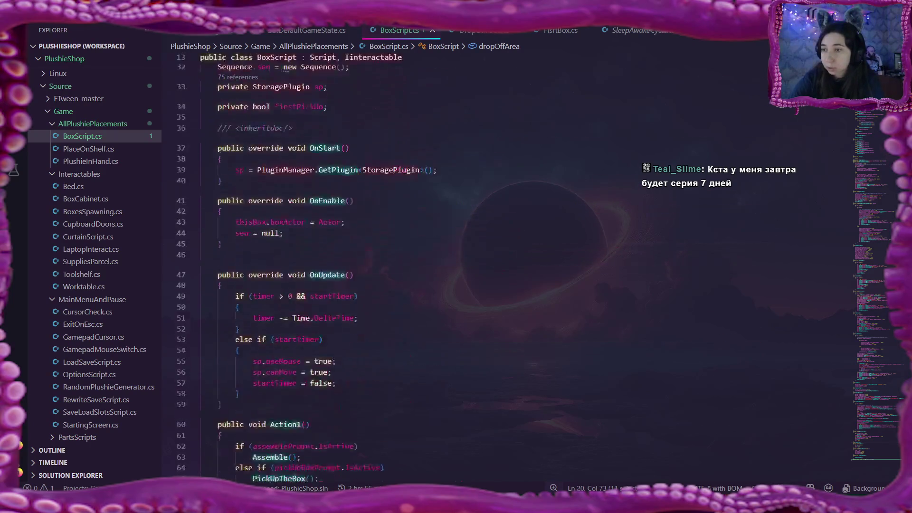
pyautogui.scroll(-10, 498, 268)
pyautogui.scroll(-10, 499, 267)
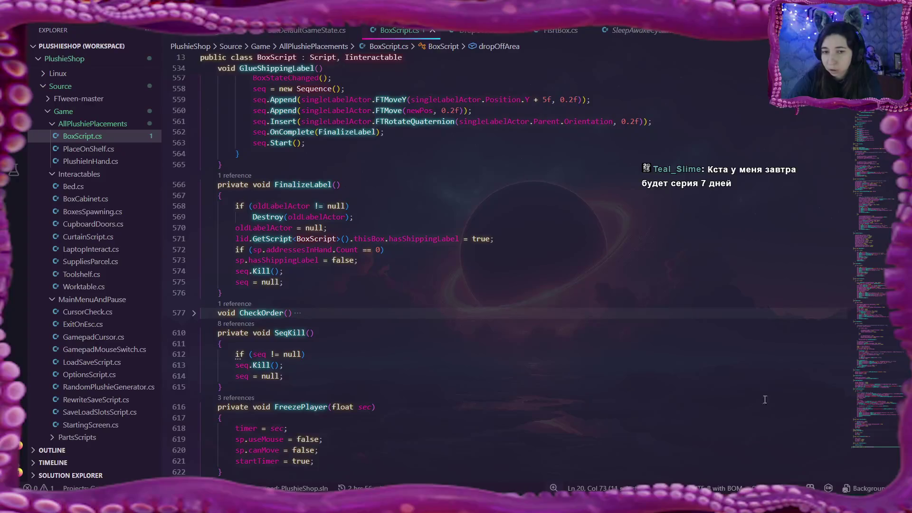
pyautogui.click(194, 312)
pyautogui.scroll(-2, 673, 304)
pyautogui.scroll(-5, 673, 304)
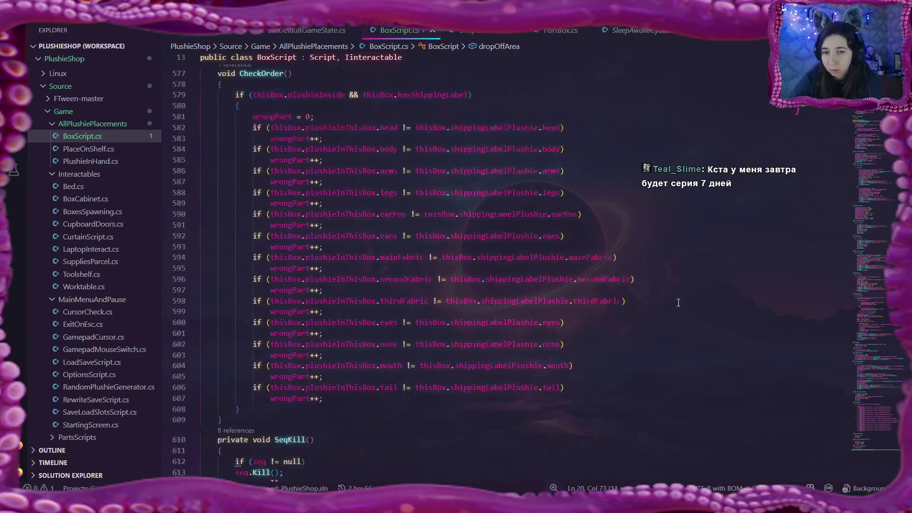
pyautogui.scroll(-2, 679, 301)
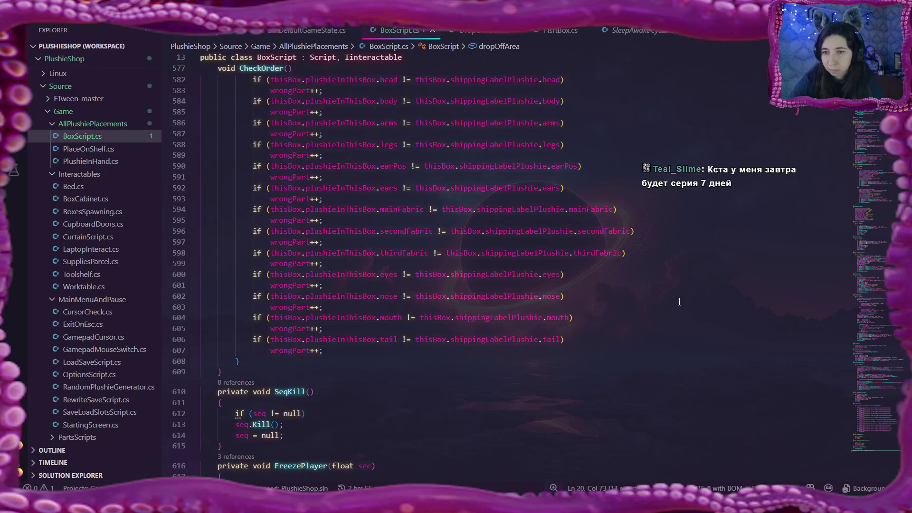
pyautogui.scroll(2, 679, 301)
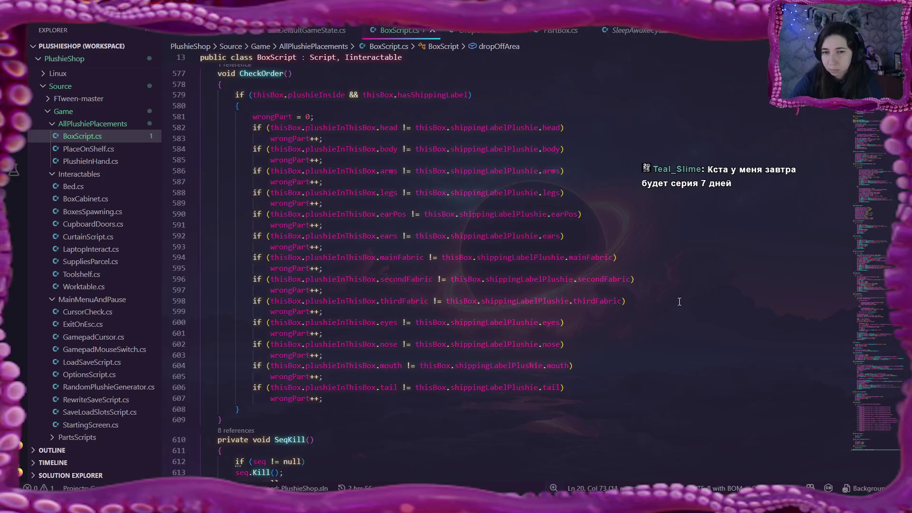
pyautogui.scroll(-2, 679, 301)
pyautogui.scroll(-4, 679, 301)
pyautogui.scroll(-2, 679, 301)
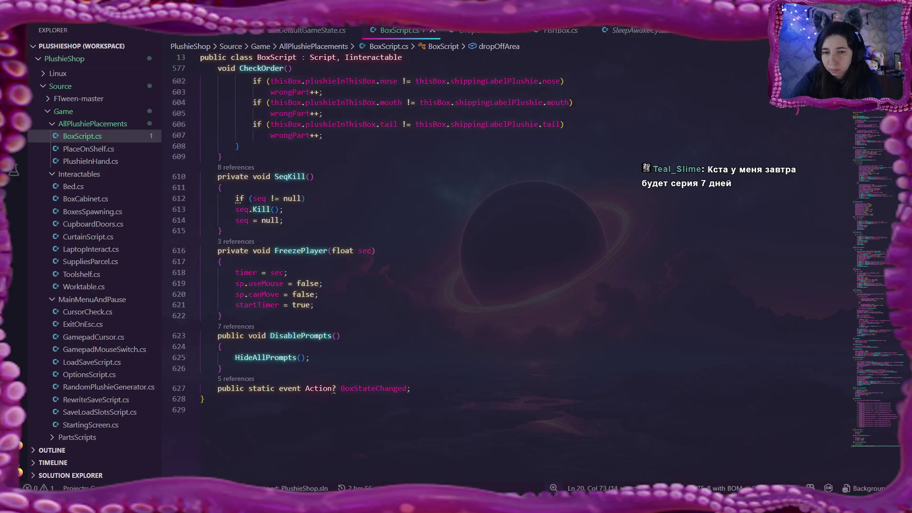
pyautogui.scroll(-2, 679, 302)
pyautogui.scroll(3, 679, 302)
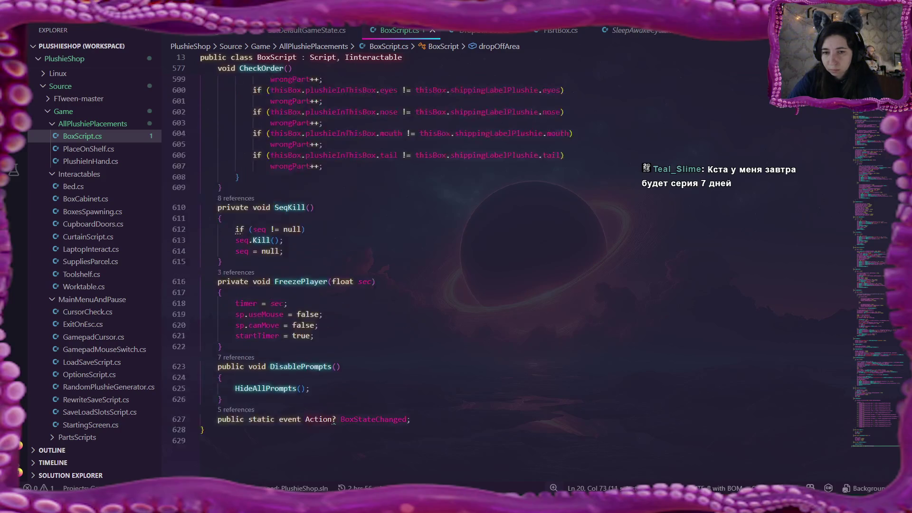
pyautogui.scroll(2, 679, 301)
pyautogui.scroll(5, 908, 371)
pyautogui.scroll(5, 907, 372)
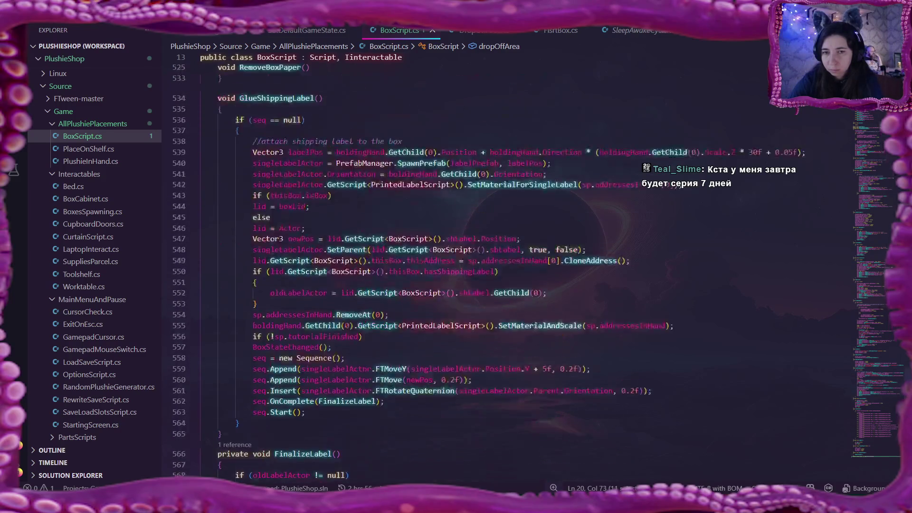
pyautogui.scroll(5, 907, 371)
pyautogui.scroll(5, 908, 371)
pyautogui.scroll(5, 907, 372)
pyautogui.scroll(5, 907, 371)
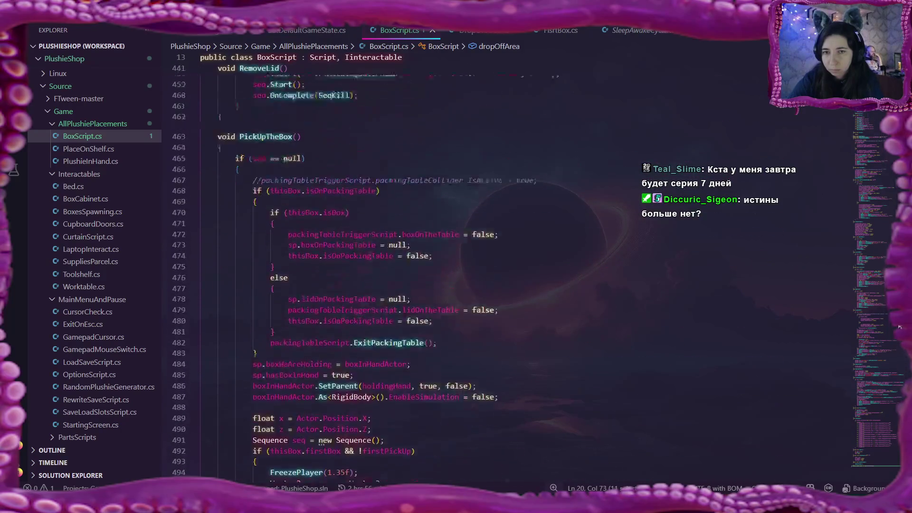
pyautogui.scroll(5, 907, 371)
pyautogui.scroll(5, 894, 207)
pyautogui.scroll(5, 893, 206)
pyautogui.scroll(2, 893, 206)
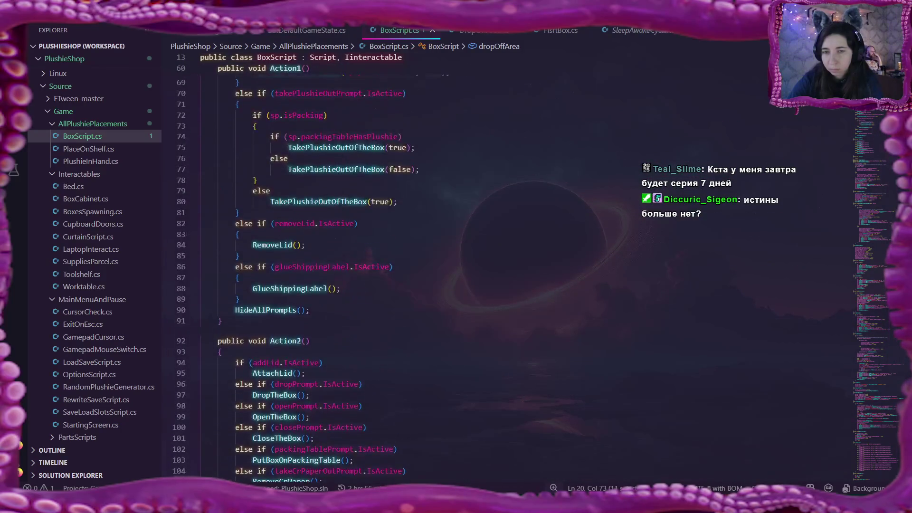
pyautogui.scroll(-3, 894, 186)
pyautogui.scroll(1, 895, 175)
pyautogui.scroll(1, 896, 175)
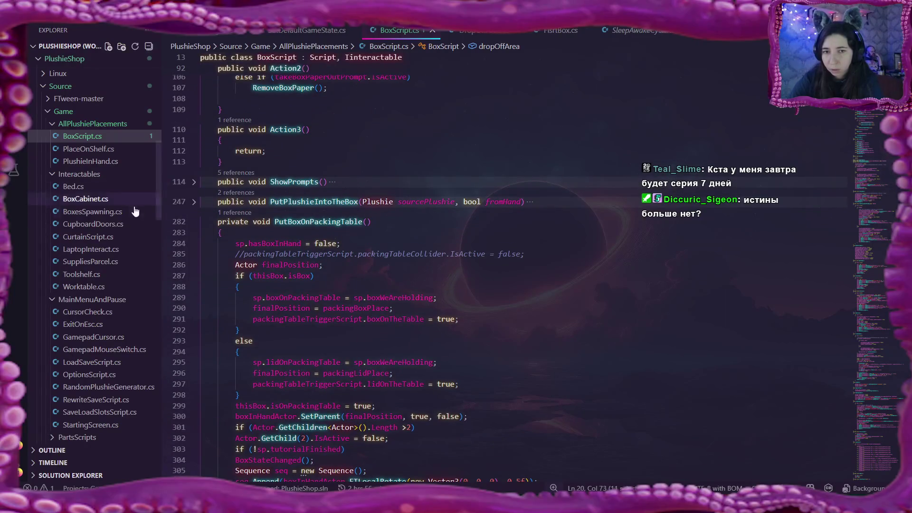
pyautogui.click(194, 203)
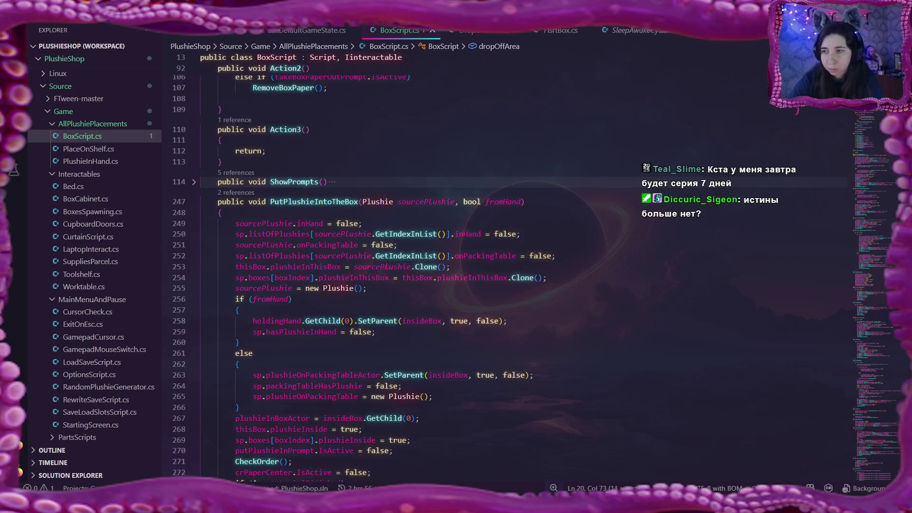
pyautogui.scroll(5, 611, 227)
pyautogui.scroll(5, 611, 227)
pyautogui.scroll(2, 488, 307)
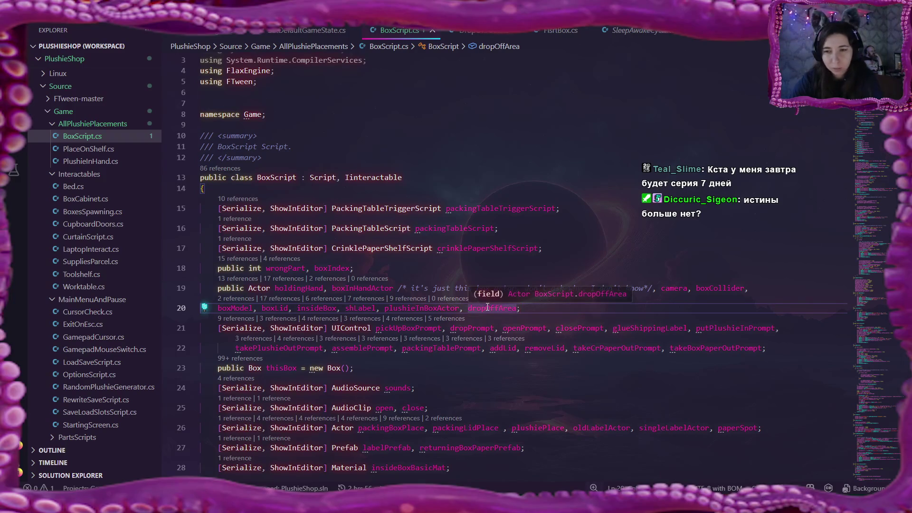
pyautogui.scroll(-2, 522, 345)
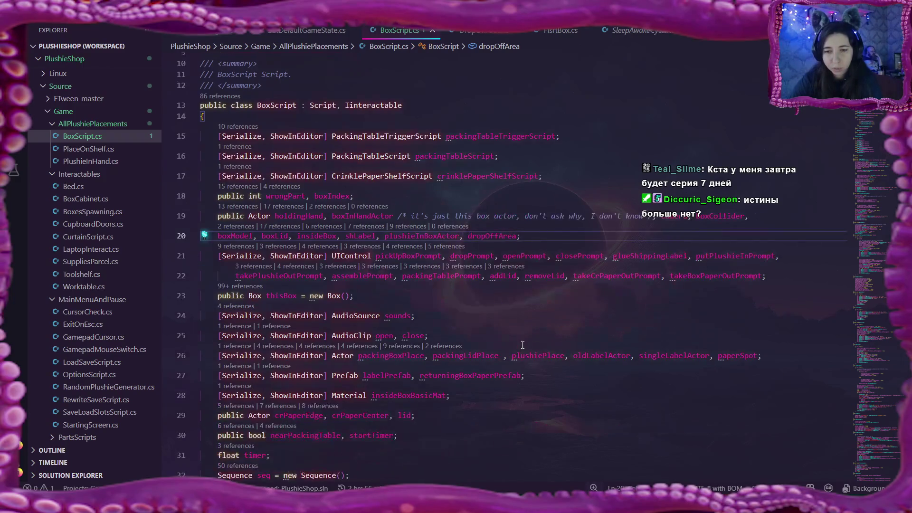
pyautogui.scroll(1, 522, 346)
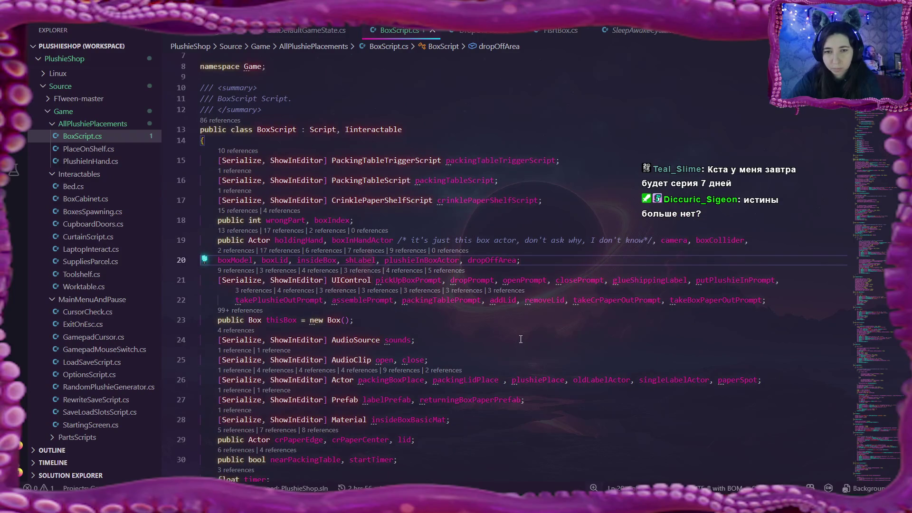
# Delete dropOffArea from BoxScript's line 20 field declaration and save the file
pyautogui.click(521, 261)
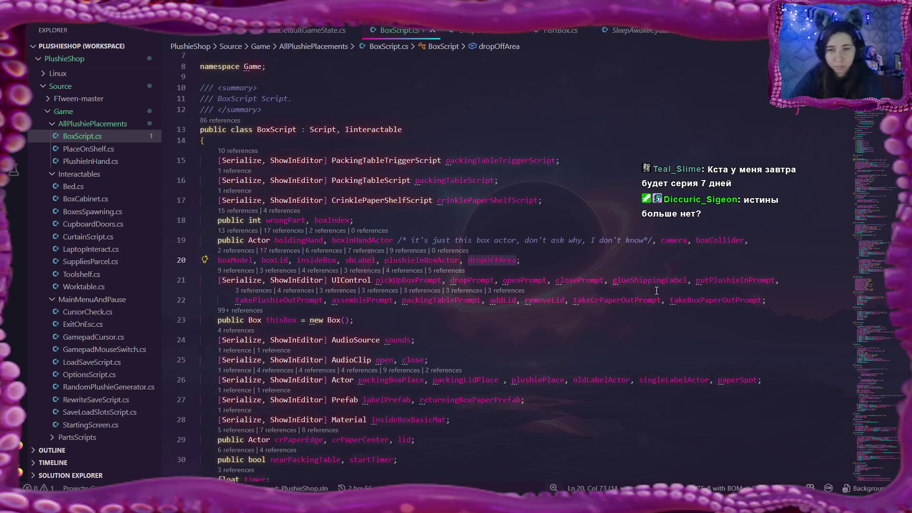
pyautogui.press('BackSpace')
pyautogui.press('BackSpace')
pyautogui.press('BackSpace')
pyautogui.press('BackSpace')
pyautogui.write(';')
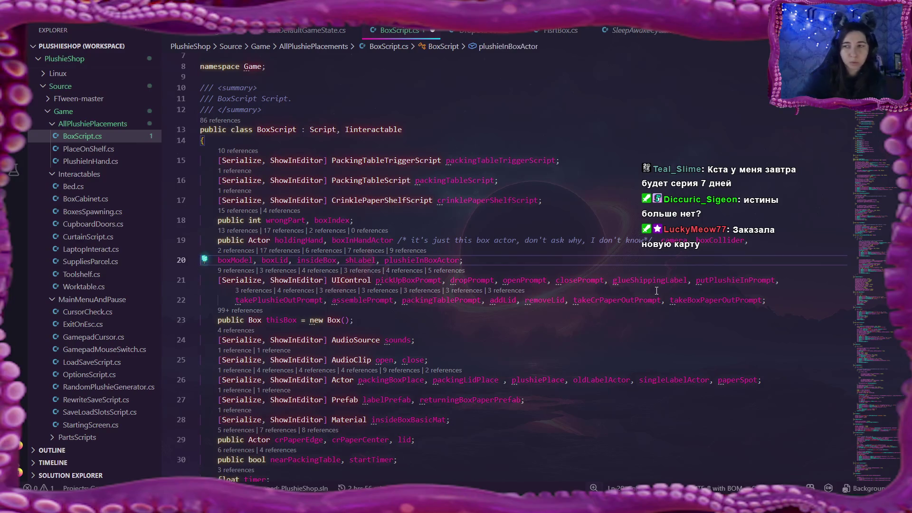
pyautogui.hotkey('ctrl', 's')
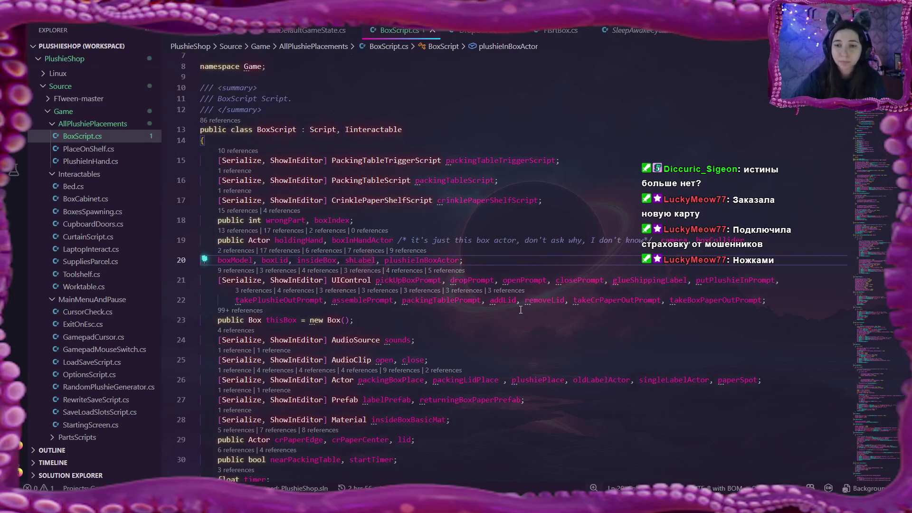
pyautogui.scroll(1, 505, 305)
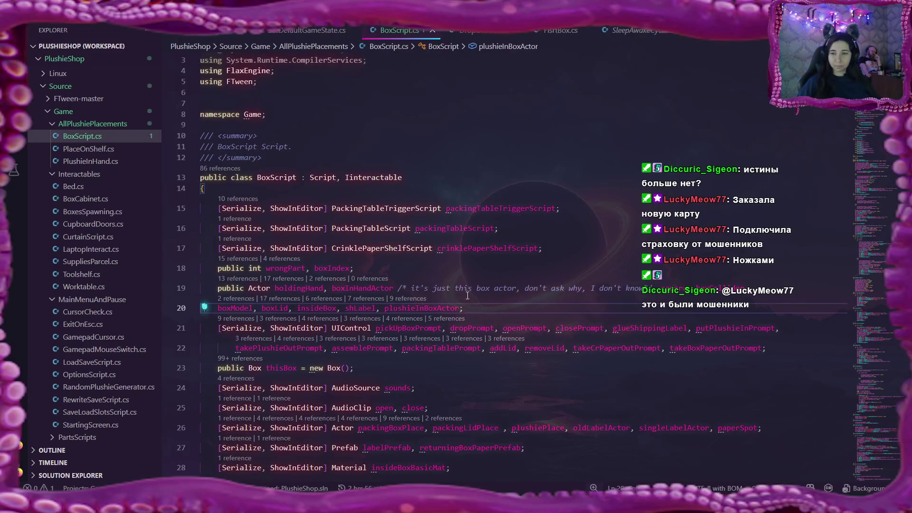
pyautogui.scroll(-2, 468, 295)
pyautogui.scroll(3, 471, 298)
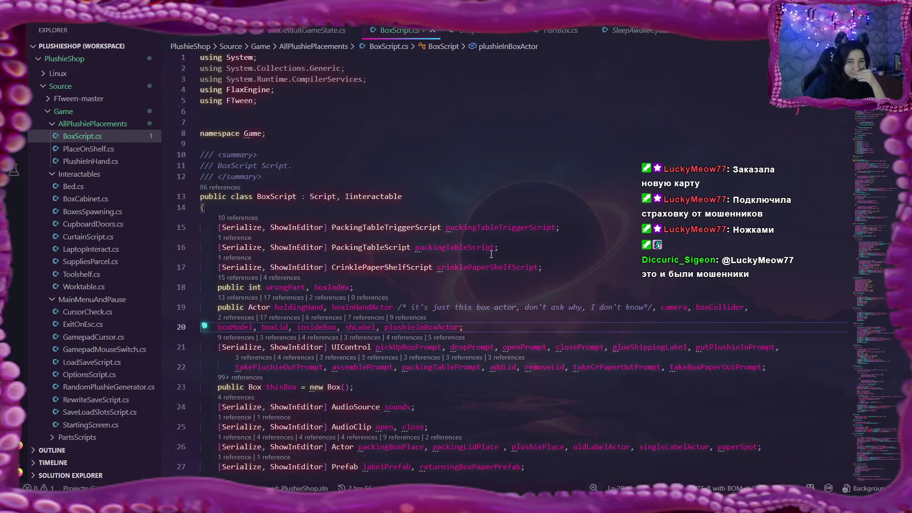
# Search the workspace for 'dropoff' and jump to the dropOffArea.IsActive usage in FirstBox.cs
pyautogui.hotkey('ctrl', 'shift', 'f')
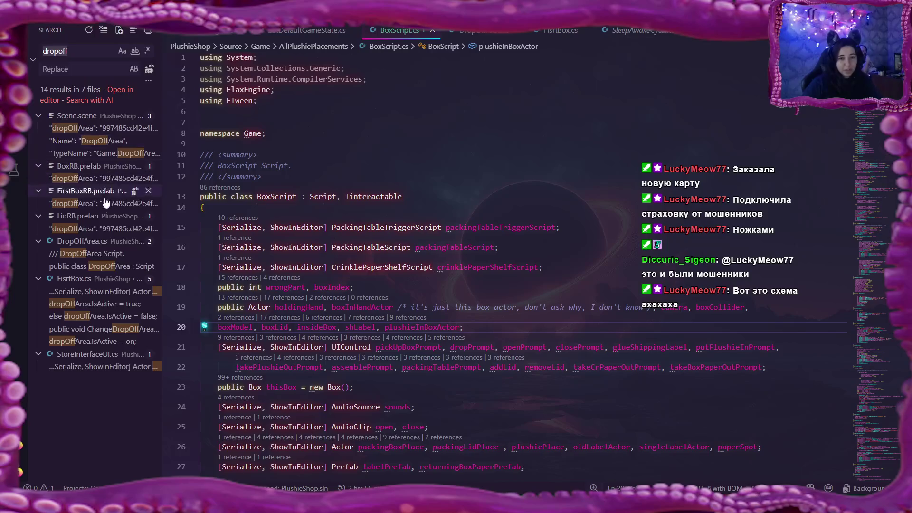
pyautogui.click(101, 304)
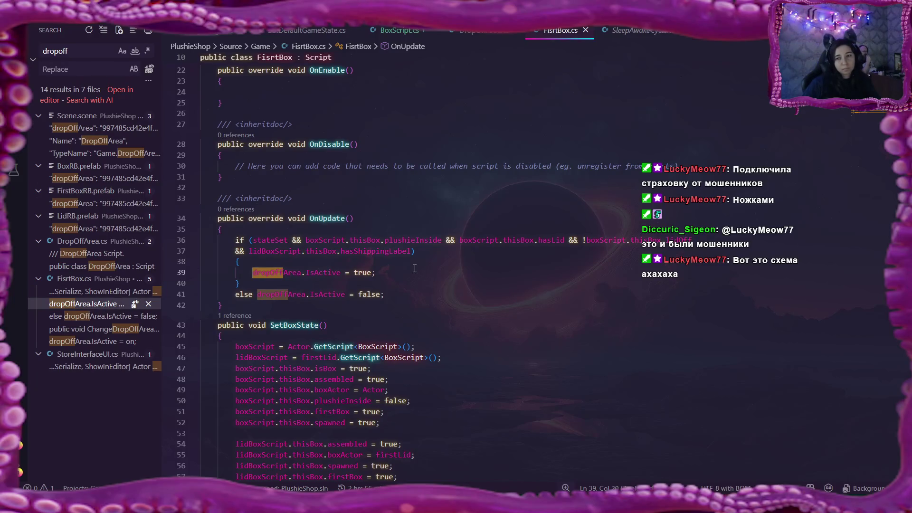
pyautogui.scroll(-1, 414, 268)
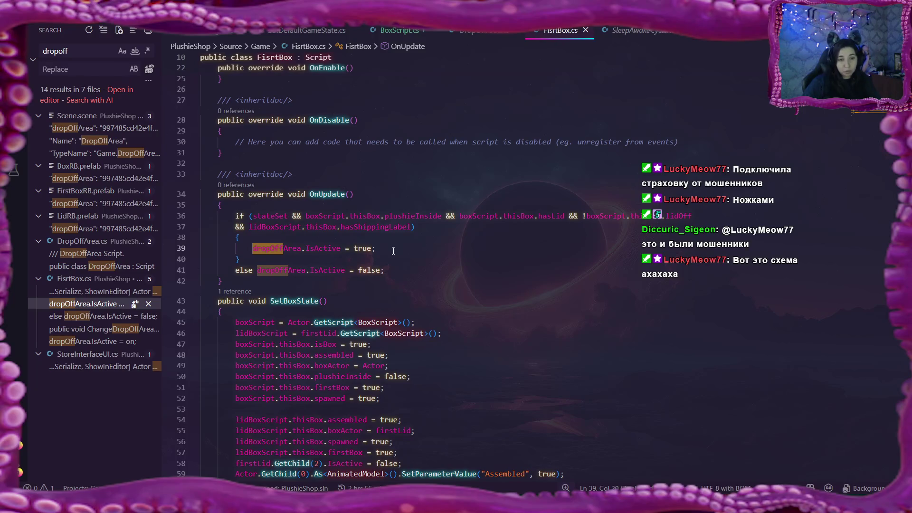
# Delete the ChangeDropOffAreaState method from FisrtBox.cs, save, and jump to StoreInterfaceUI.cs's dropOffArea field
pyautogui.click(93, 329)
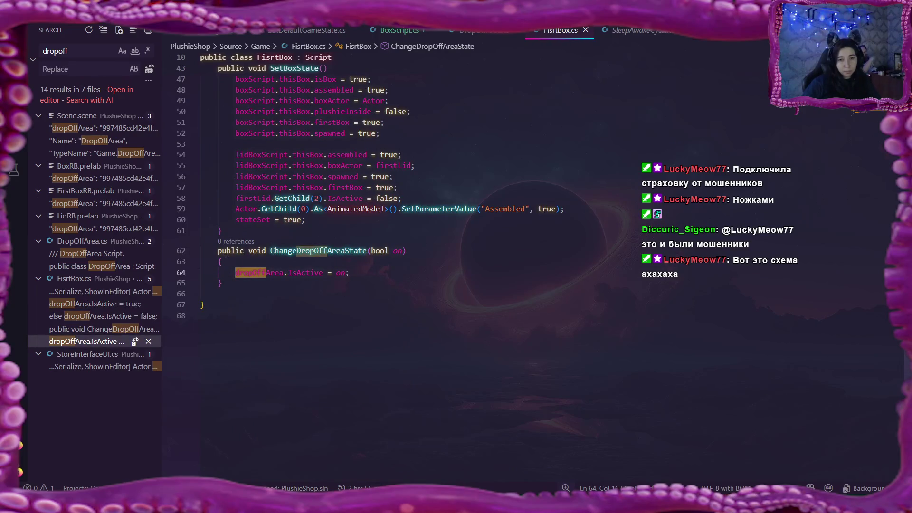
pyautogui.moveTo(215, 249); pyautogui.dragTo(249, 287)
pyautogui.press('Delete')
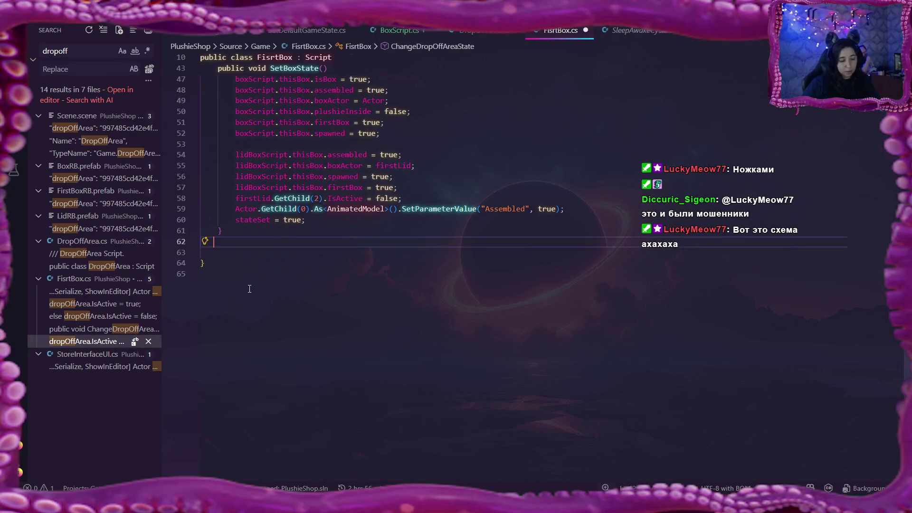
pyautogui.press('BackSpace')
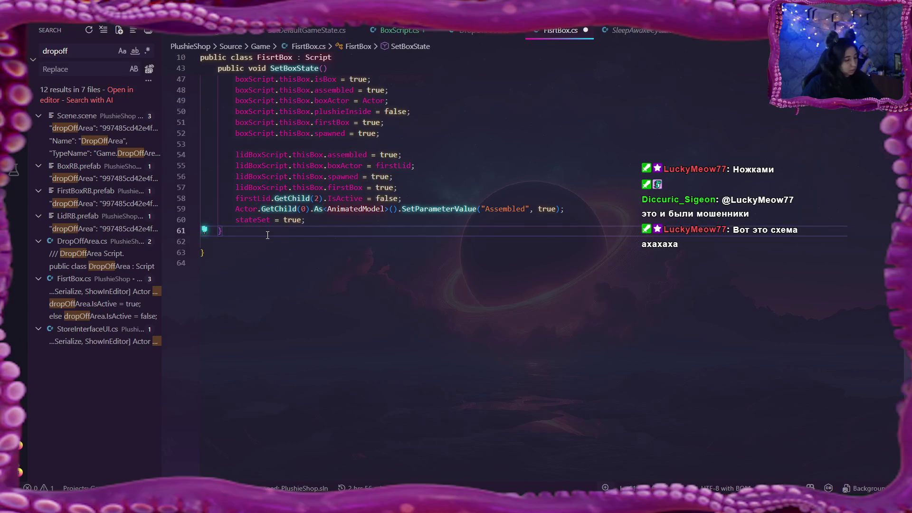
pyautogui.hotkey('ctrl', 's')
pyautogui.click(100, 342)
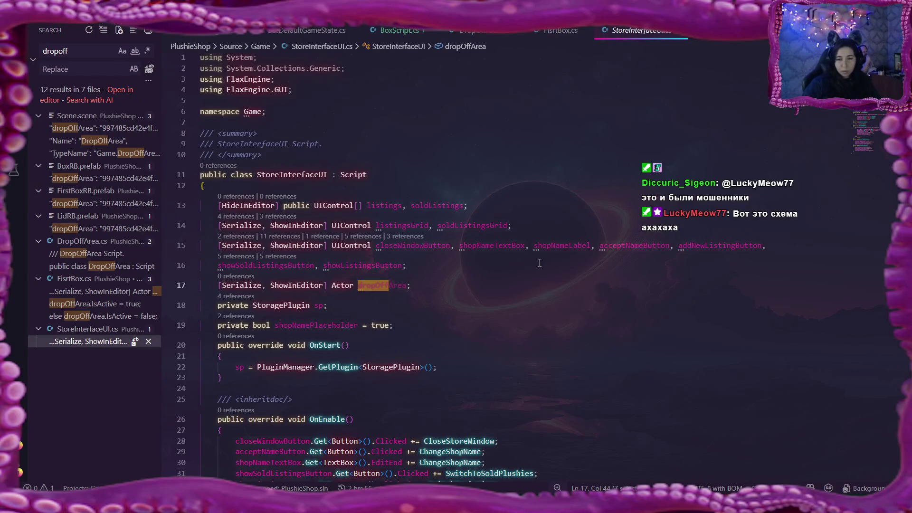
pyautogui.scroll(-5, 540, 262)
pyautogui.scroll(-4, 540, 262)
pyautogui.scroll(-4, 540, 262)
pyautogui.scroll(-5, 540, 262)
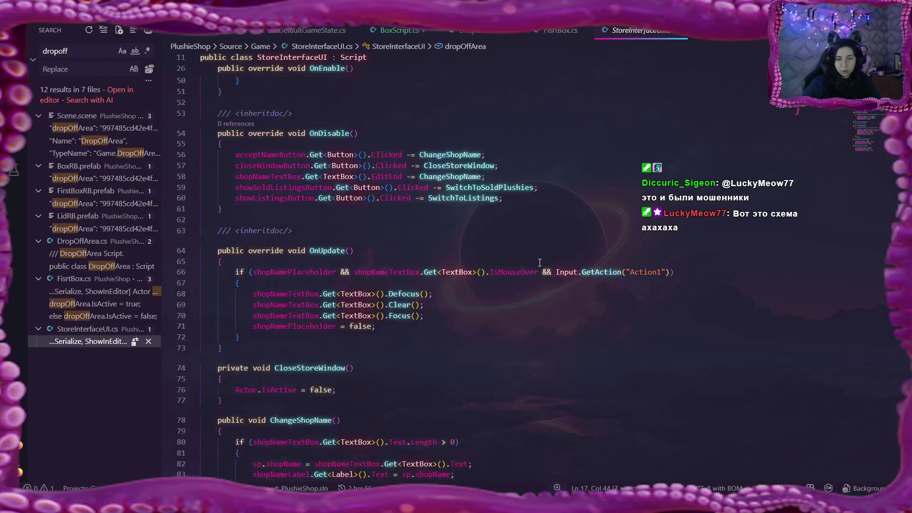
pyautogui.scroll(-4, 539, 263)
pyautogui.scroll(-5, 540, 262)
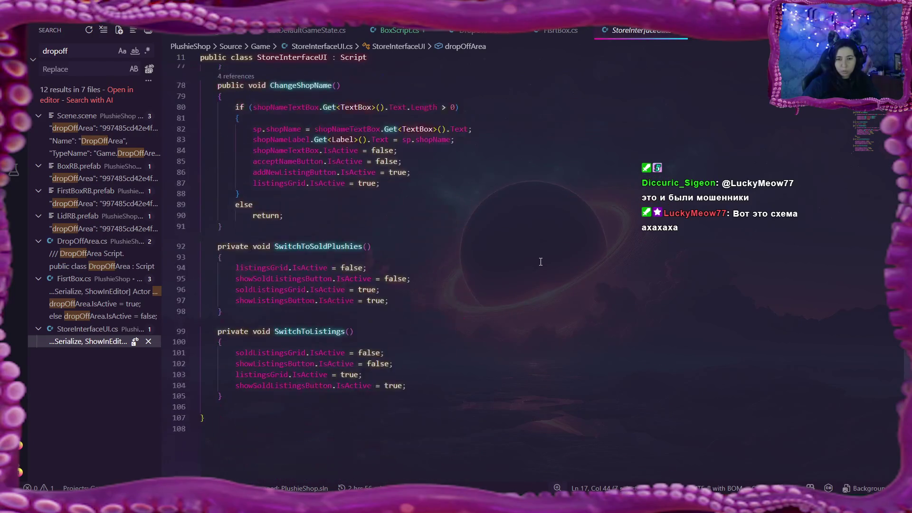
pyautogui.scroll(-4, 540, 263)
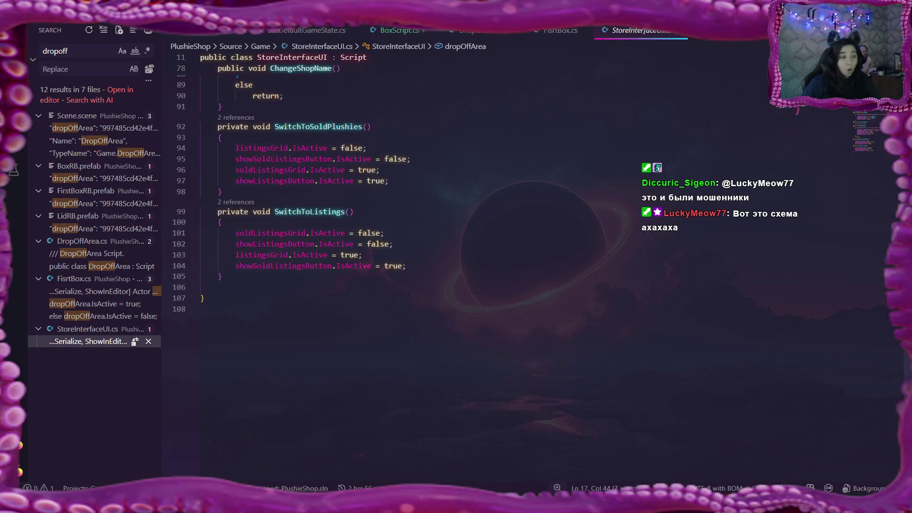
pyautogui.scroll(6, 428, 271)
pyautogui.scroll(8, 428, 271)
pyautogui.scroll(9, 428, 271)
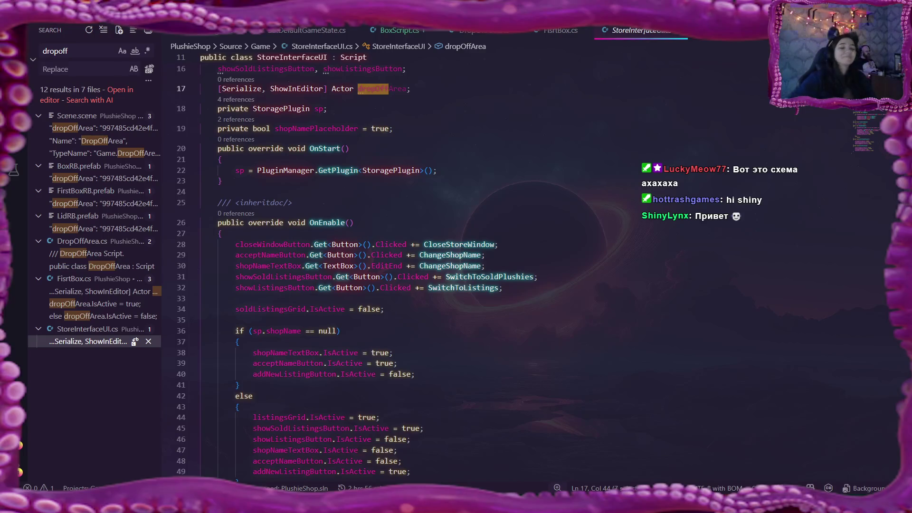
pyautogui.scroll(1, 450, 171)
pyautogui.scroll(1, 450, 170)
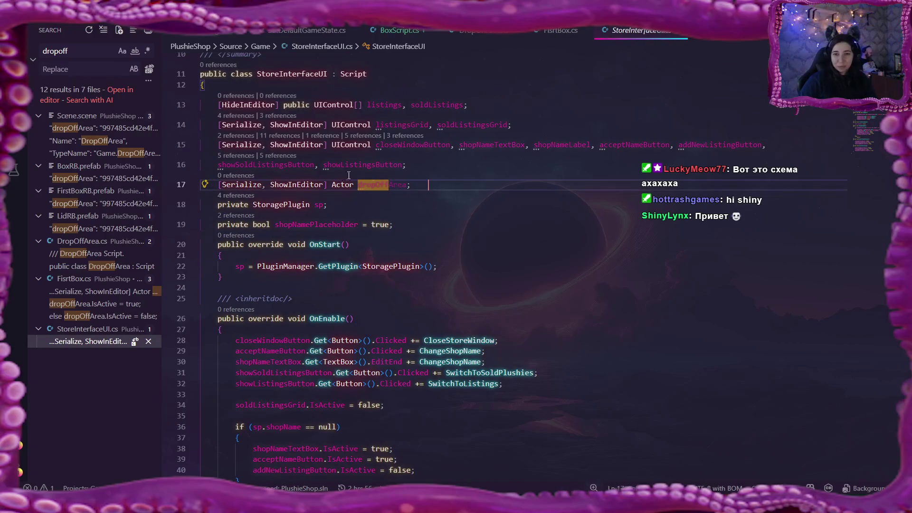
# Delete the serialized dropOffArea Actor field on line 17 of StoreInterfaceUI.cs
pyautogui.click(224, 184)
pyautogui.moveTo(224, 184); pyautogui.dragTo(443, 188)
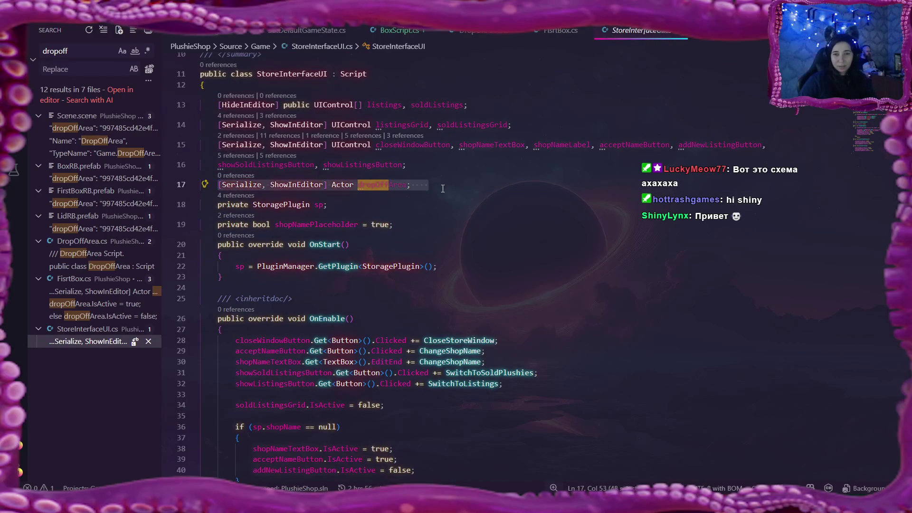
pyautogui.press('BackSpace')
pyautogui.press('BackSpace')
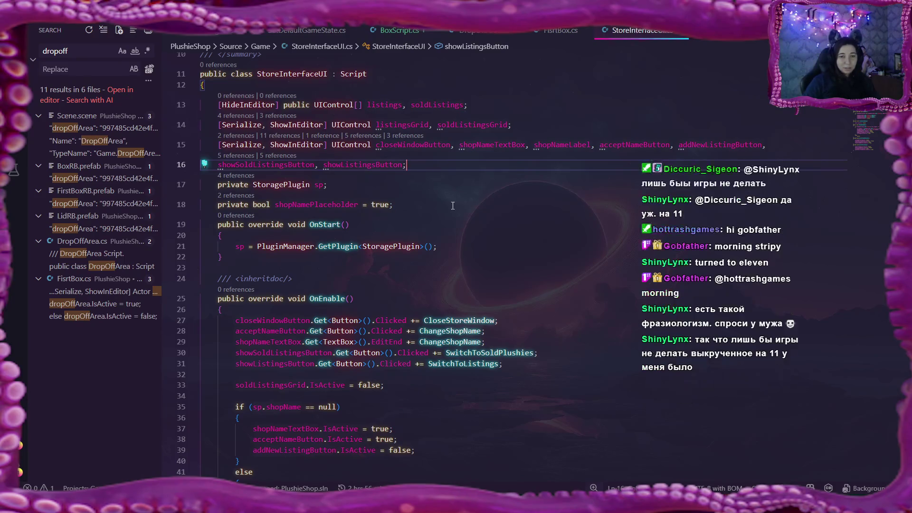
# In FisrtBox.cs, highlight stateSet uses and jump to both dropOffArea.IsActive lines in OnUpdate
pyautogui.click(75, 293)
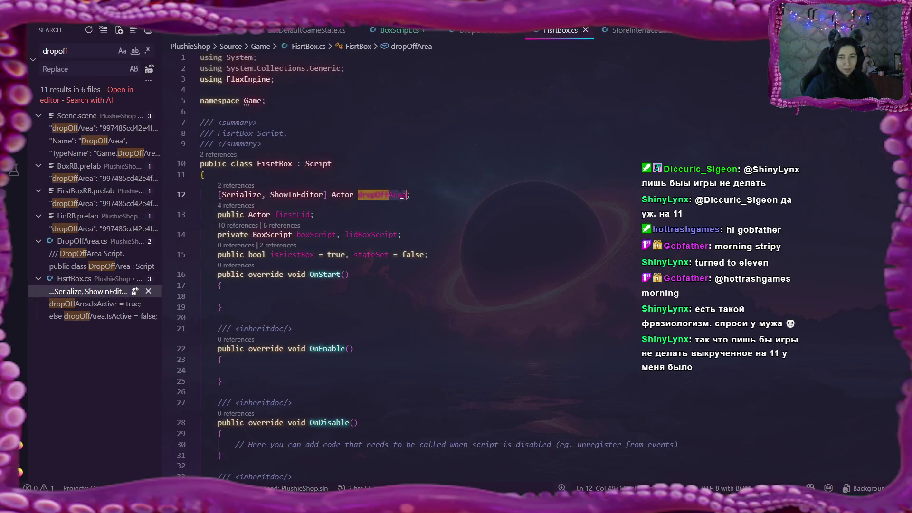
pyautogui.scroll(-3, 516, 230)
pyautogui.scroll(-3, 516, 229)
pyautogui.scroll(-2, 517, 229)
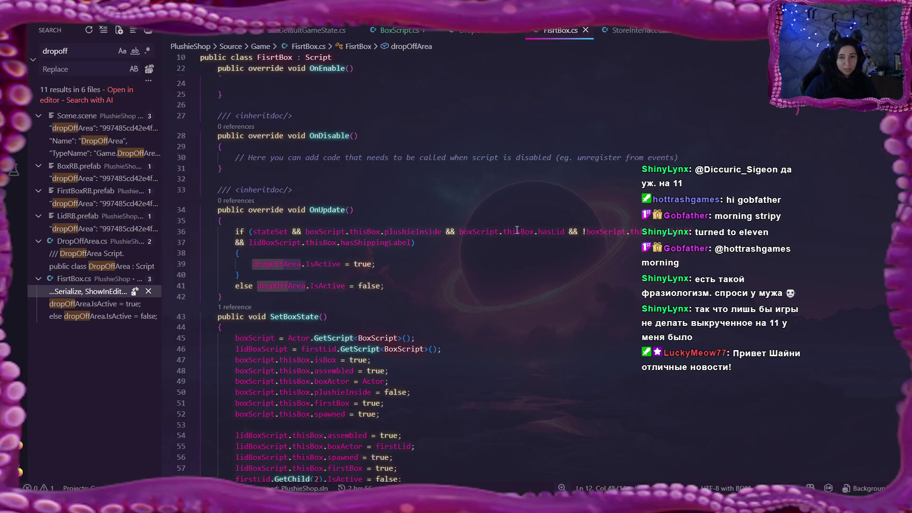
pyautogui.scroll(-1, 517, 230)
pyautogui.scroll(-2, 517, 230)
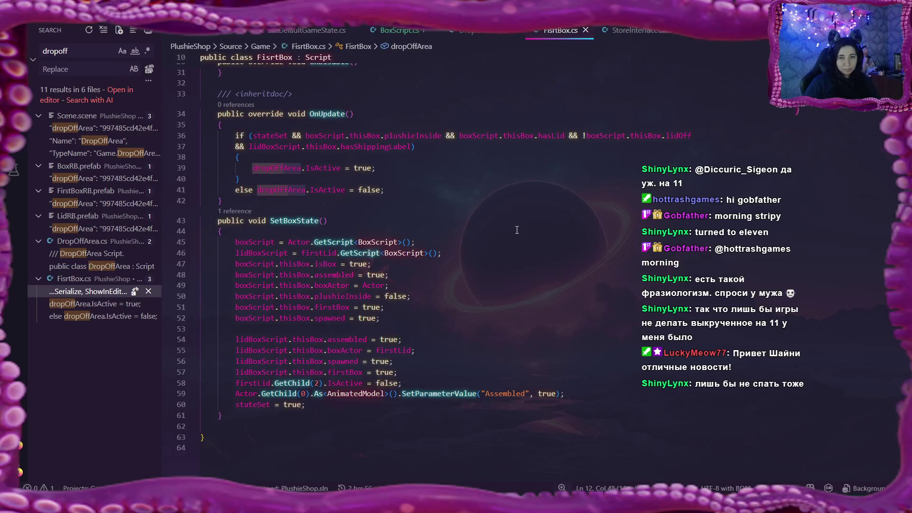
pyautogui.doubleClick(262, 137)
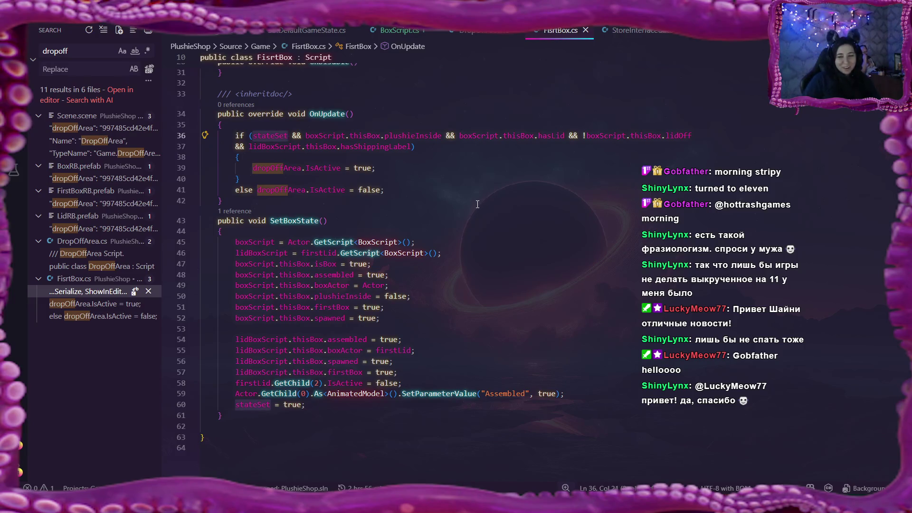
pyautogui.click(105, 305)
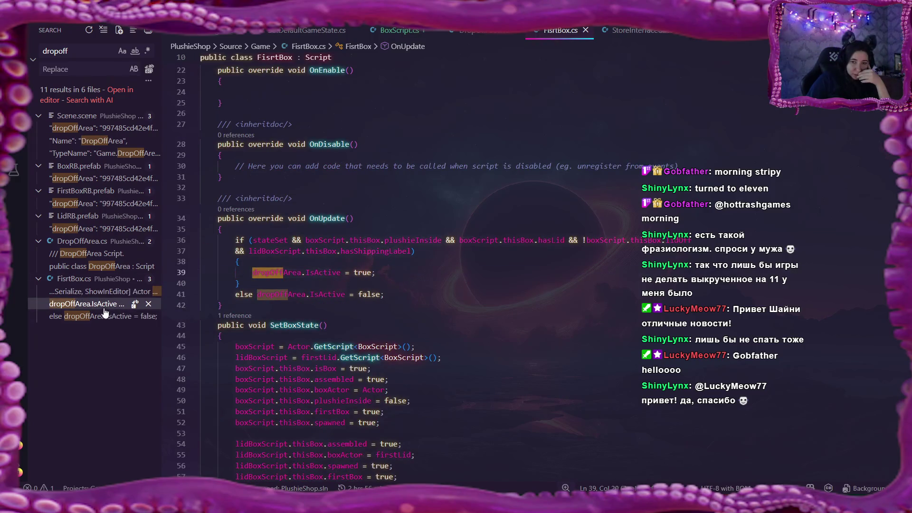
pyautogui.moveTo(100, 316)
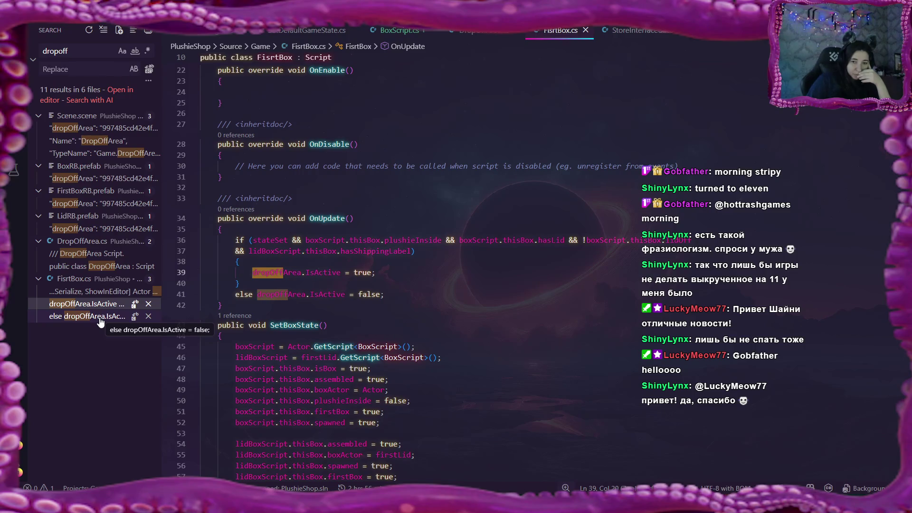
pyautogui.click(99, 318)
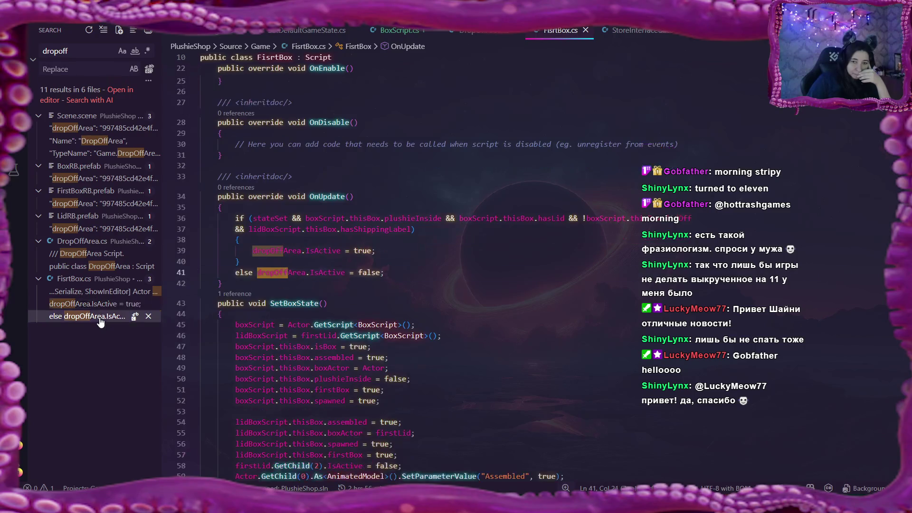
# Review DropOffArea's OnTriggerEnter Debug.Log line, then switch to the Flax Editor
pyautogui.click(95, 267)
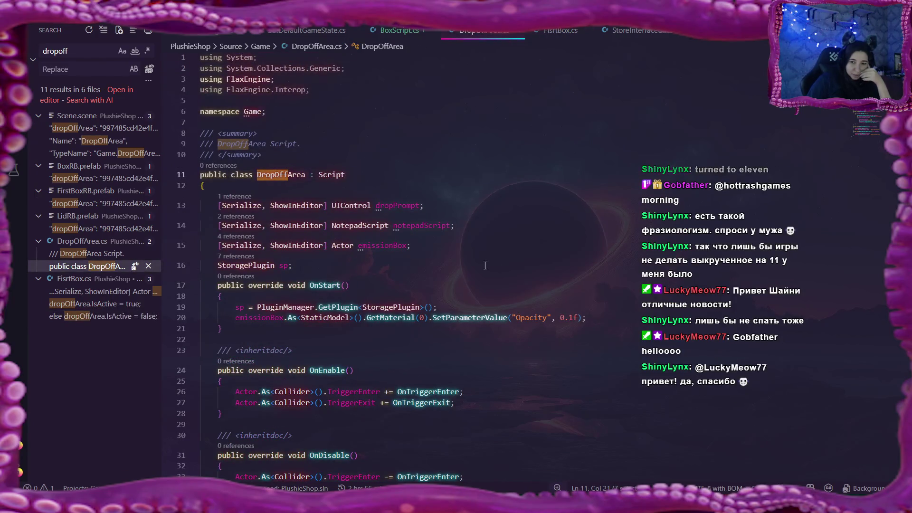
pyautogui.scroll(-1, 504, 328)
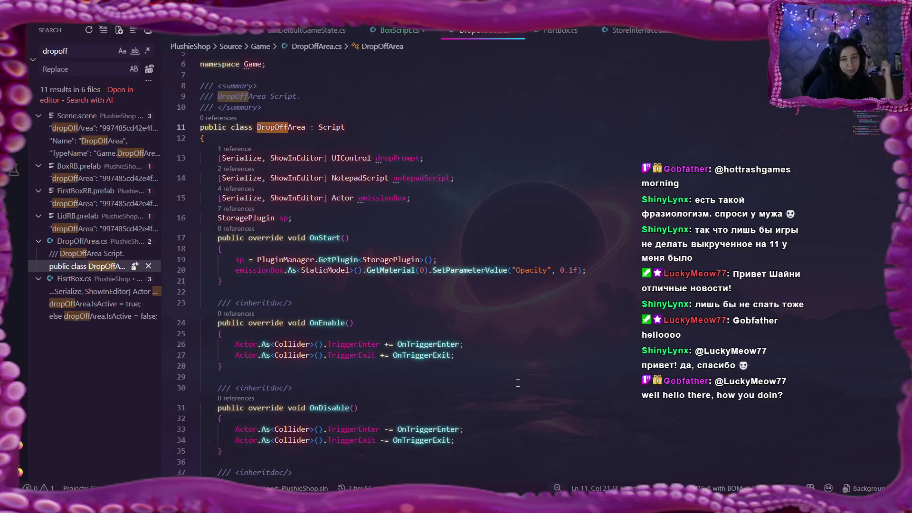
pyautogui.scroll(-2, 517, 367)
pyautogui.scroll(-1, 517, 373)
pyautogui.scroll(-1, 518, 383)
pyautogui.scroll(-2, 518, 383)
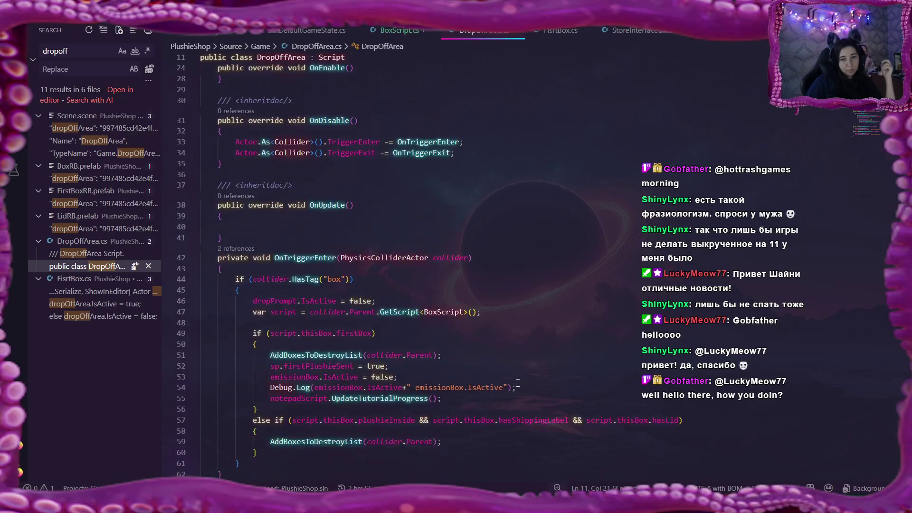
pyautogui.scroll(-1, 518, 383)
pyautogui.scroll(-1, 518, 383)
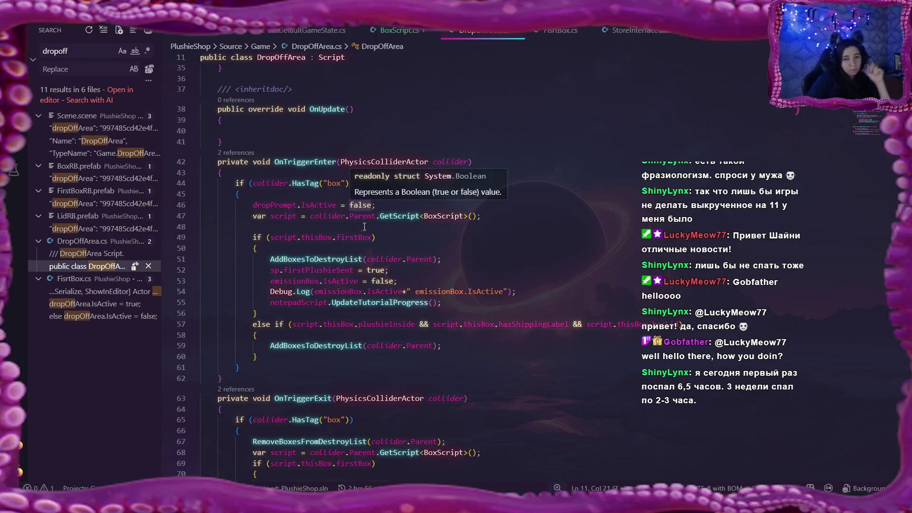
pyautogui.click(297, 292)
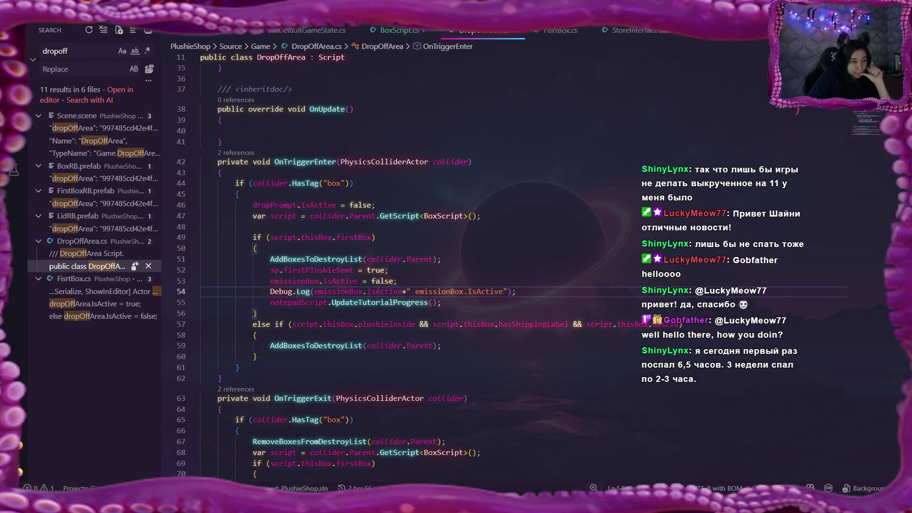
pyautogui.hotkey('alt', 'Tab')
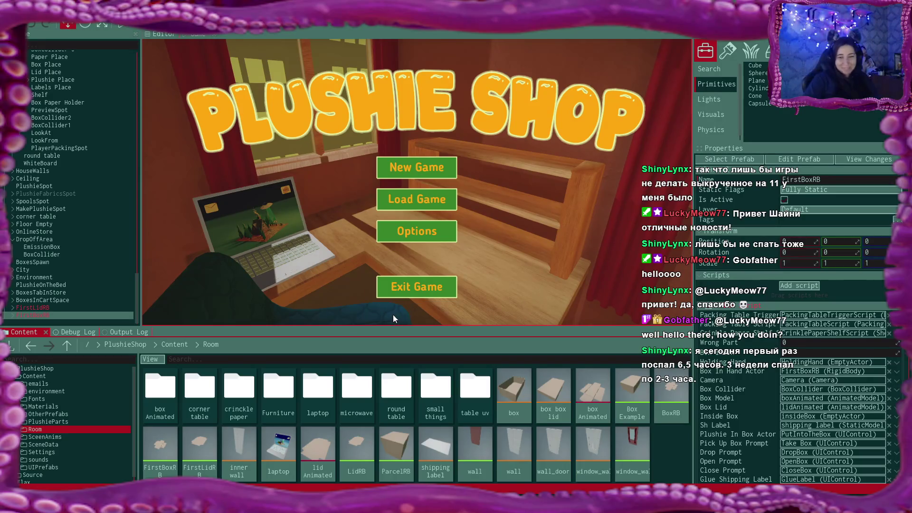
# Read the Debug Log's emissionBox.IsActive messages, then switch back to the code editor
pyautogui.click(76, 331)
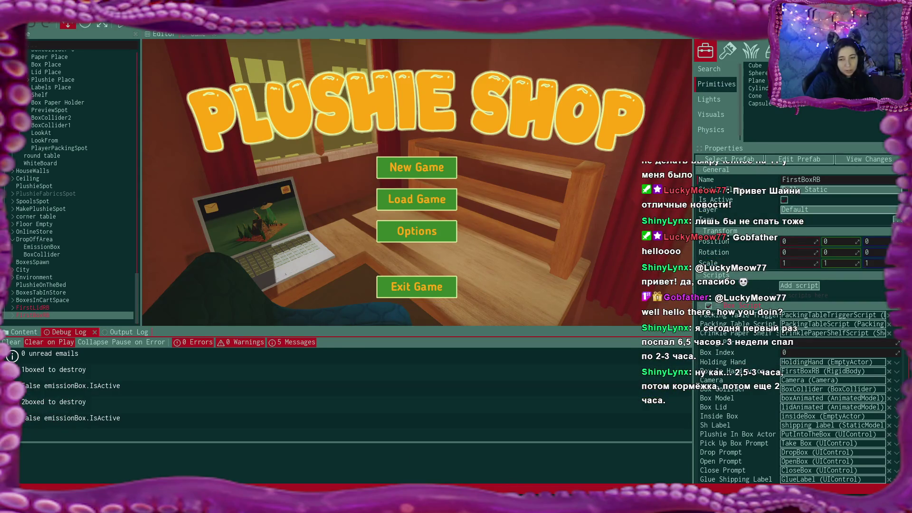
pyautogui.hotkey('alt', 'Tab')
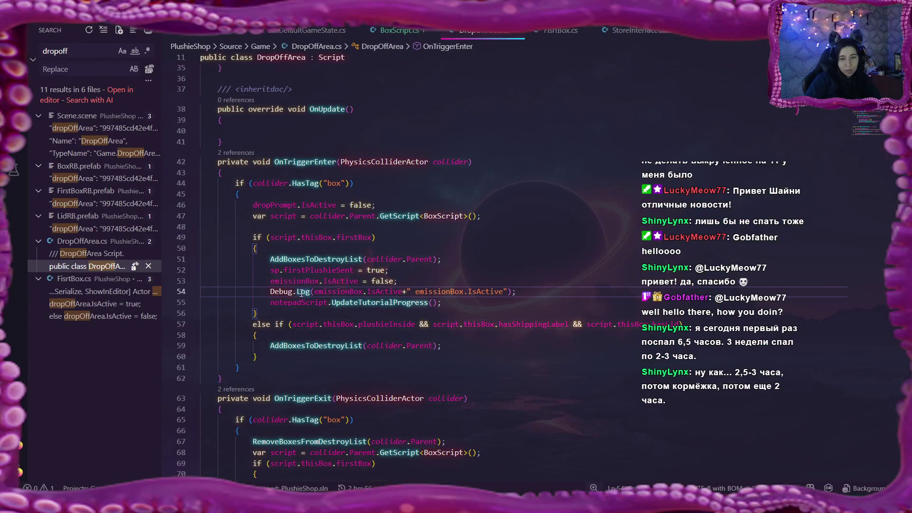
# Step through the dropOffArea search hits in FirstBoxRB, BoxRB and LidRB prefabs and DropOffArea's summary
pyautogui.doubleClick(349, 302)
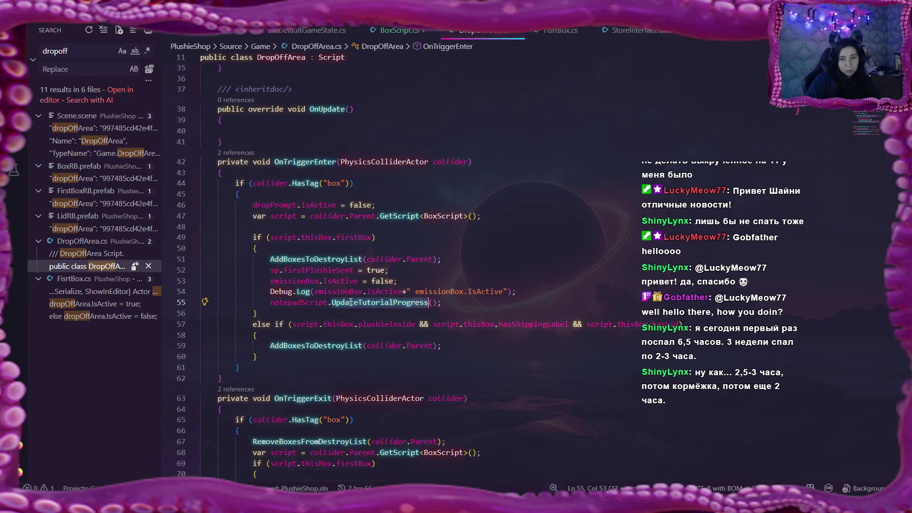
pyautogui.scroll(-2, 350, 303)
pyautogui.scroll(-2, 350, 302)
pyautogui.scroll(-2, 350, 302)
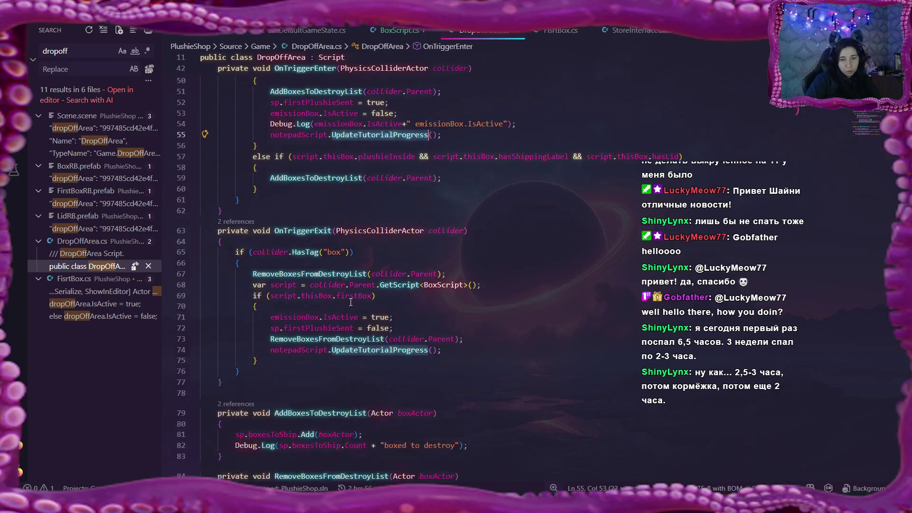
pyautogui.scroll(3, 350, 303)
pyautogui.scroll(2, 349, 302)
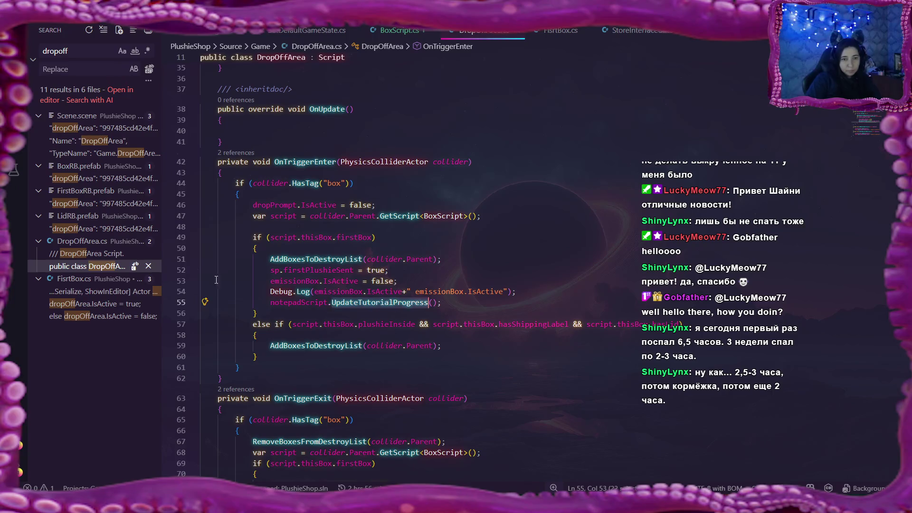
pyautogui.moveTo(86, 140)
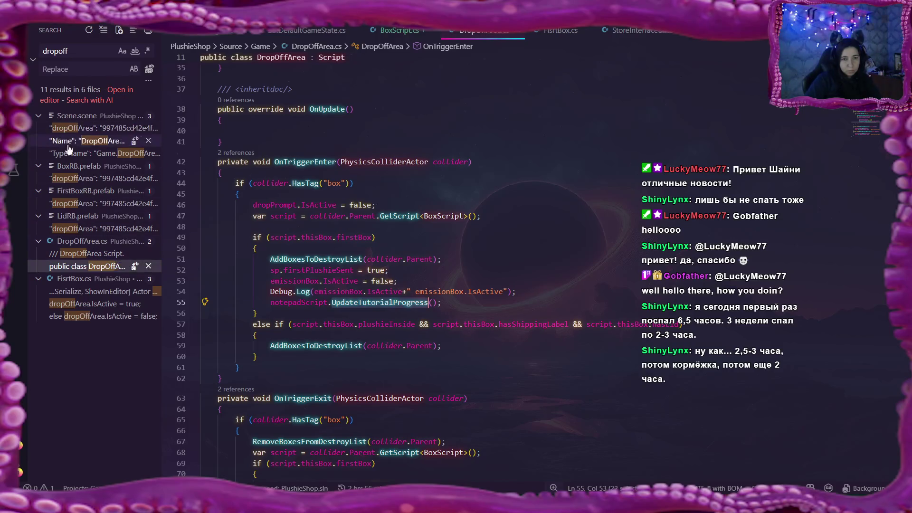
pyautogui.click(87, 204)
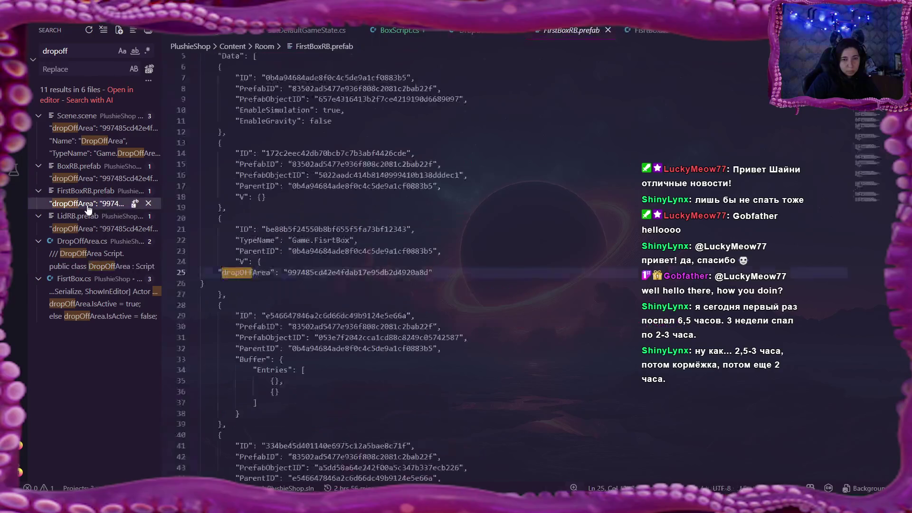
pyautogui.click(87, 180)
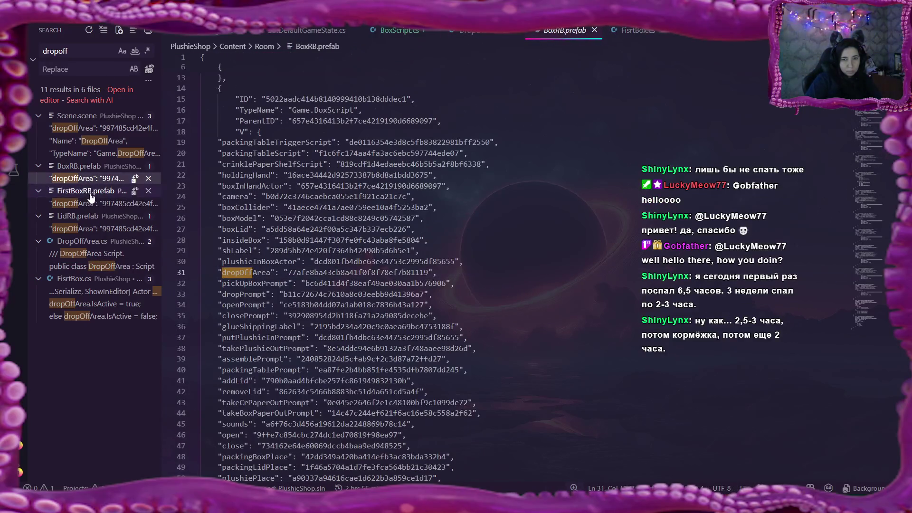
pyautogui.click(100, 229)
pyautogui.click(101, 254)
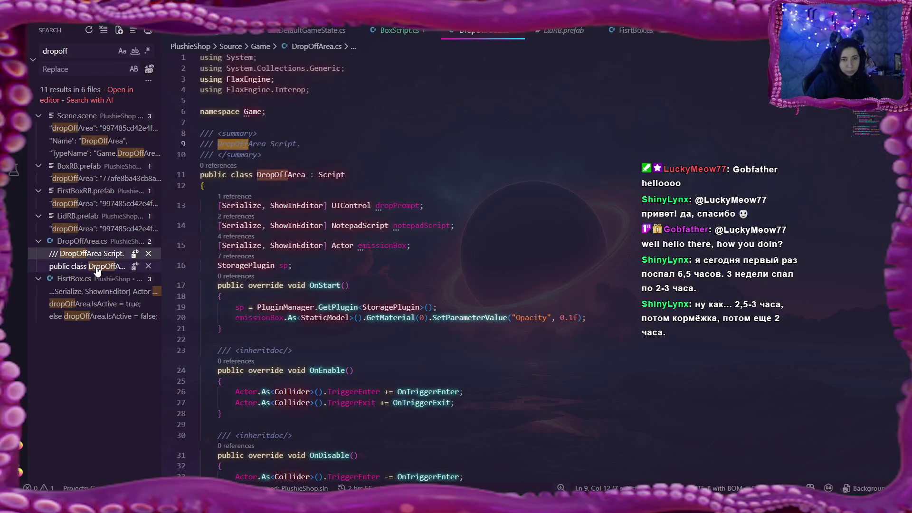
# Visit the DropOffArea class and FisrtBox's dropOffArea field with its enable and disable lines
pyautogui.click(100, 268)
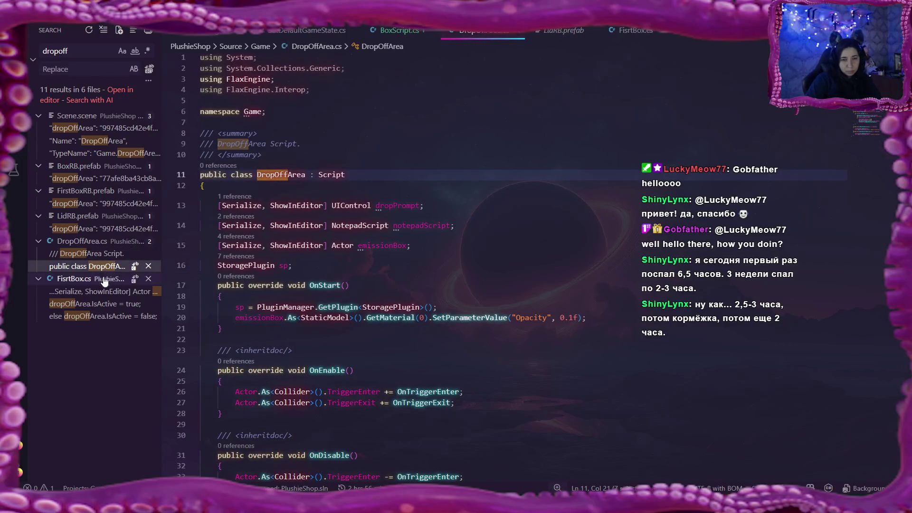
pyautogui.click(102, 291)
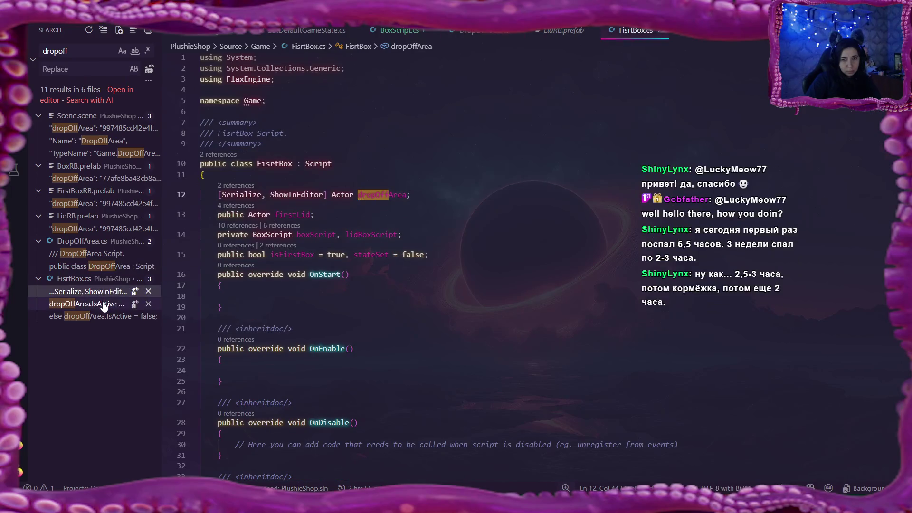
pyautogui.click(102, 305)
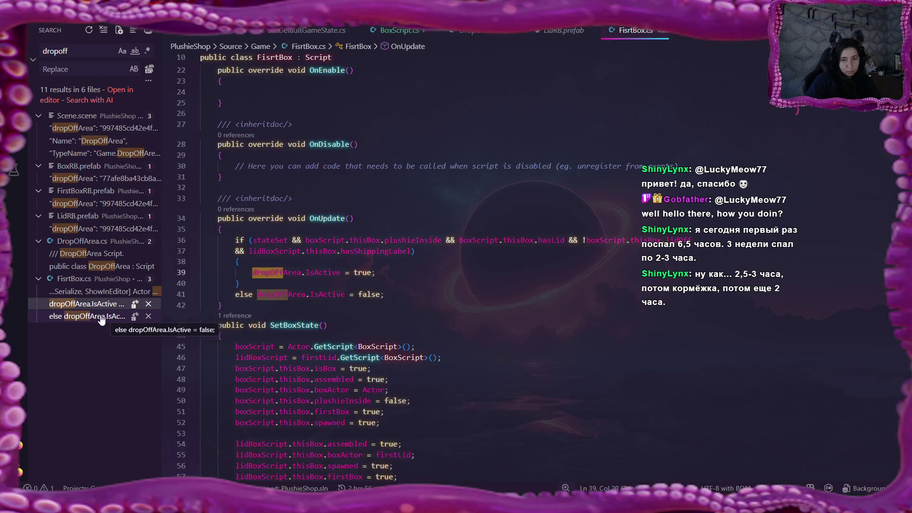
pyautogui.click(102, 317)
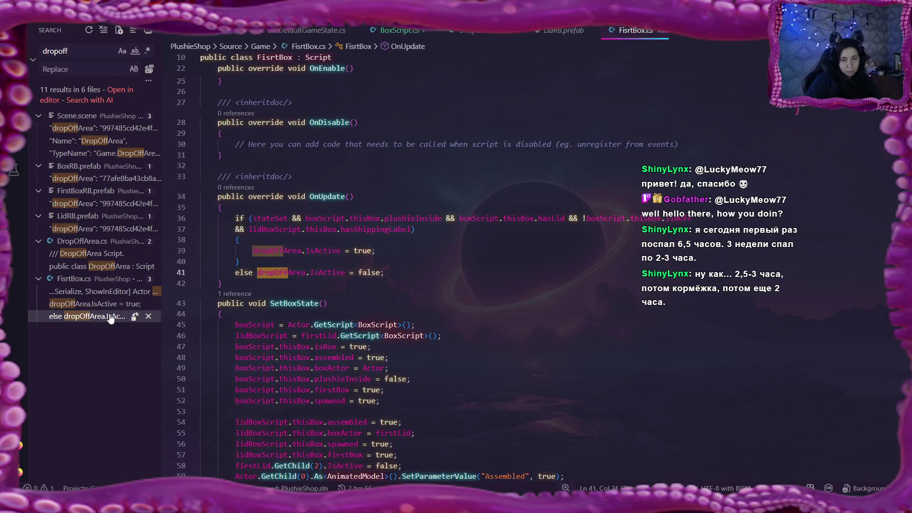
pyautogui.scroll(-4, 362, 298)
pyautogui.scroll(2, 362, 298)
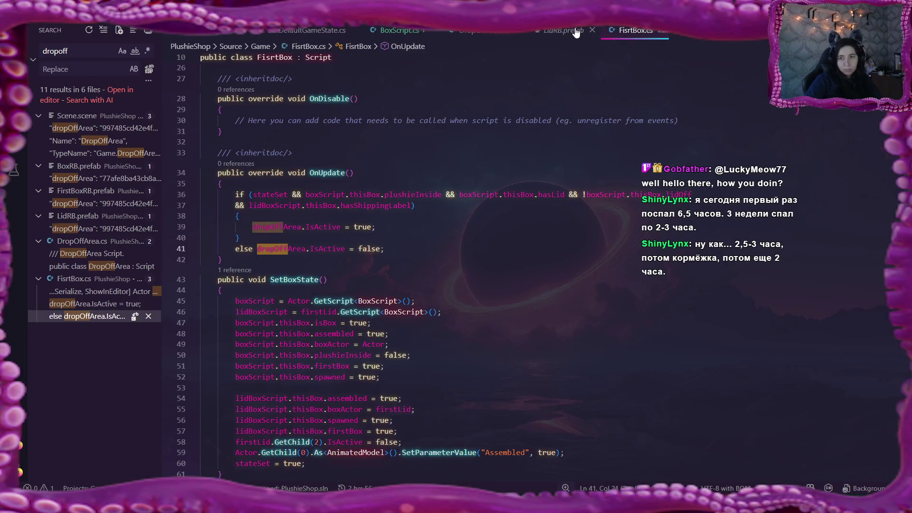
pyautogui.scroll(-1, 553, 40)
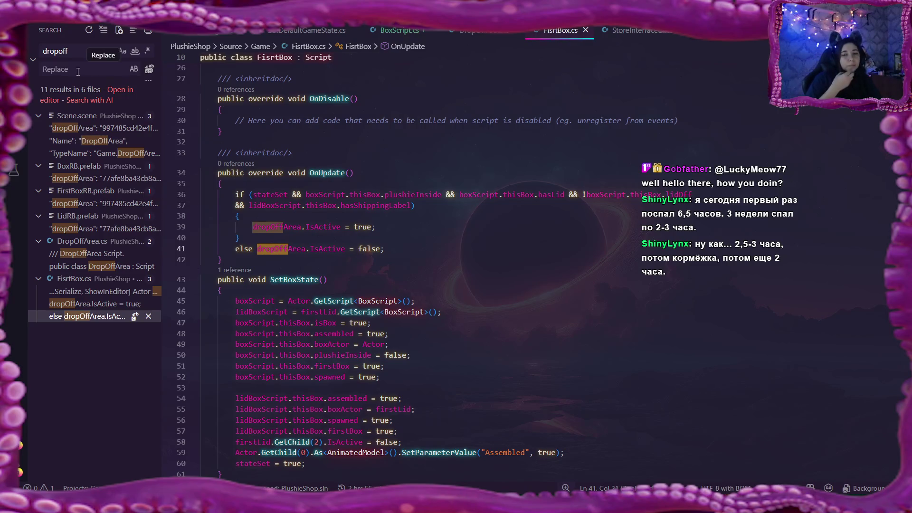
# Switch the sidebar to Explorer and open NotepadScript.cs from the Game folder
pyautogui.hotkey('ctrl', 'shift', 'e')
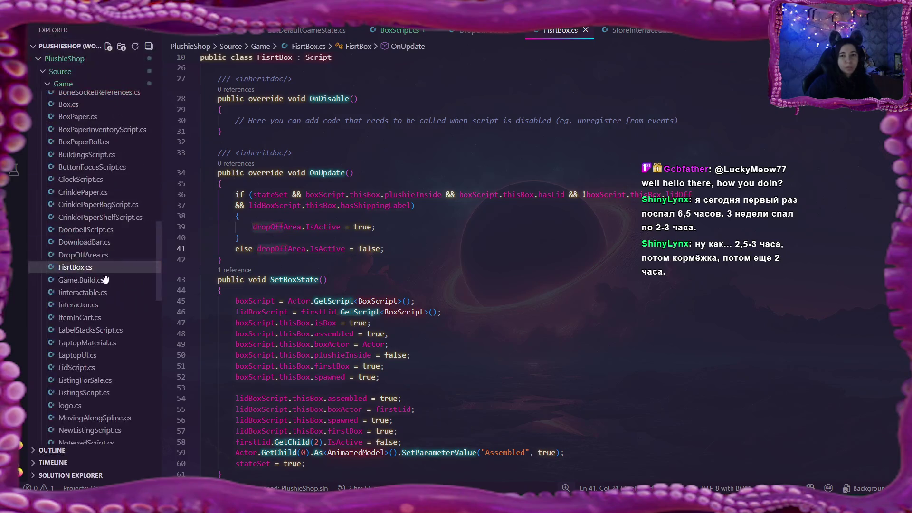
pyautogui.scroll(-1, 77, 354)
pyautogui.scroll(-3, 78, 356)
pyautogui.scroll(-1, 84, 365)
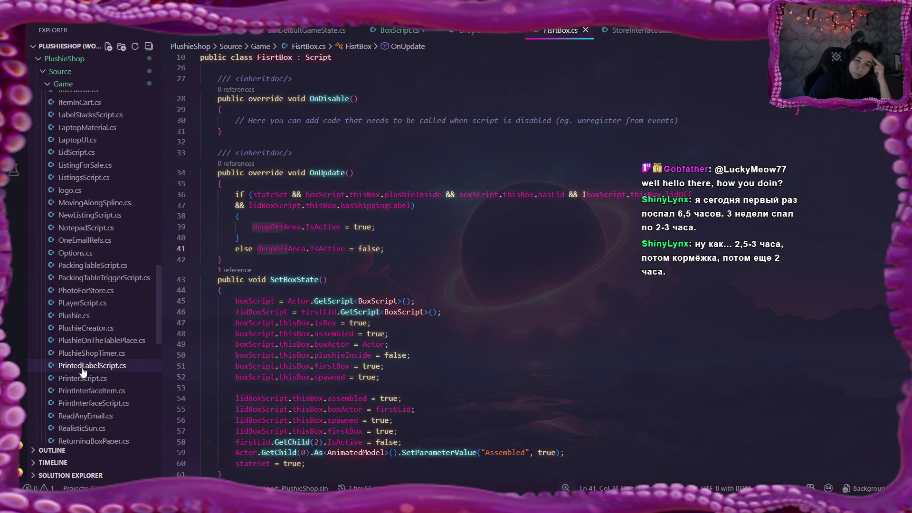
pyautogui.scroll(-2, 86, 369)
pyautogui.scroll(-2, 87, 370)
pyautogui.scroll(-1, 89, 372)
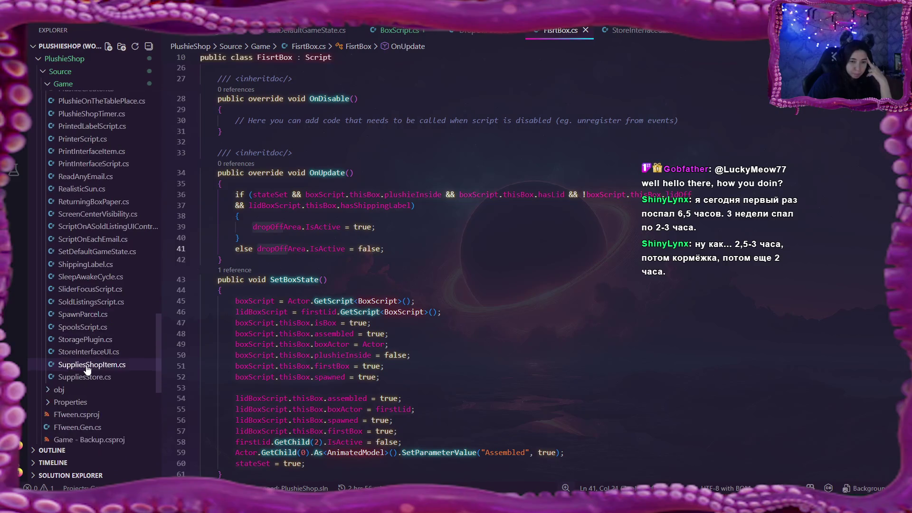
pyautogui.scroll(2, 97, 335)
pyautogui.scroll(2, 99, 334)
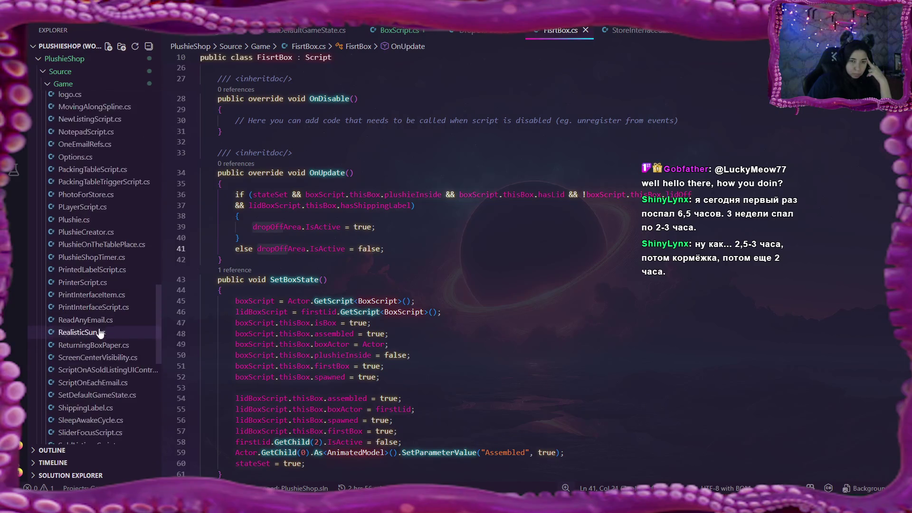
pyautogui.scroll(1, 100, 333)
pyautogui.scroll(1, 99, 329)
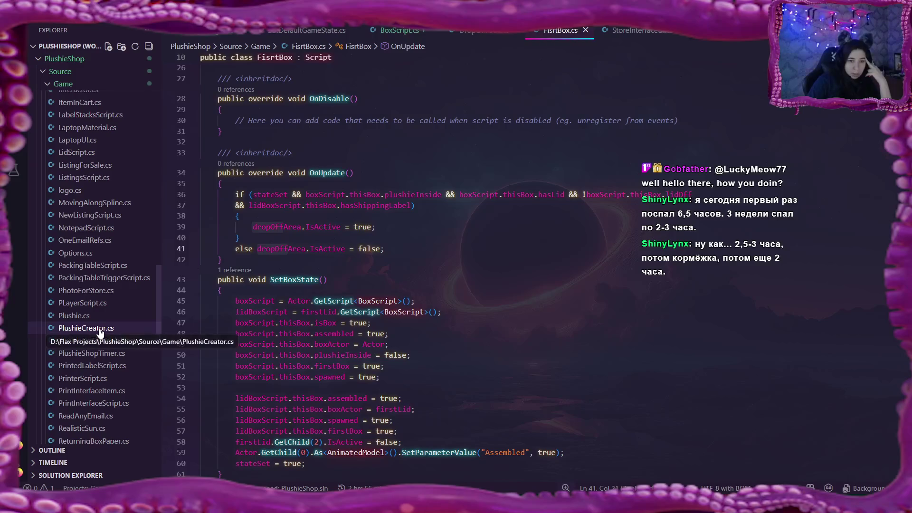
pyautogui.click(114, 229)
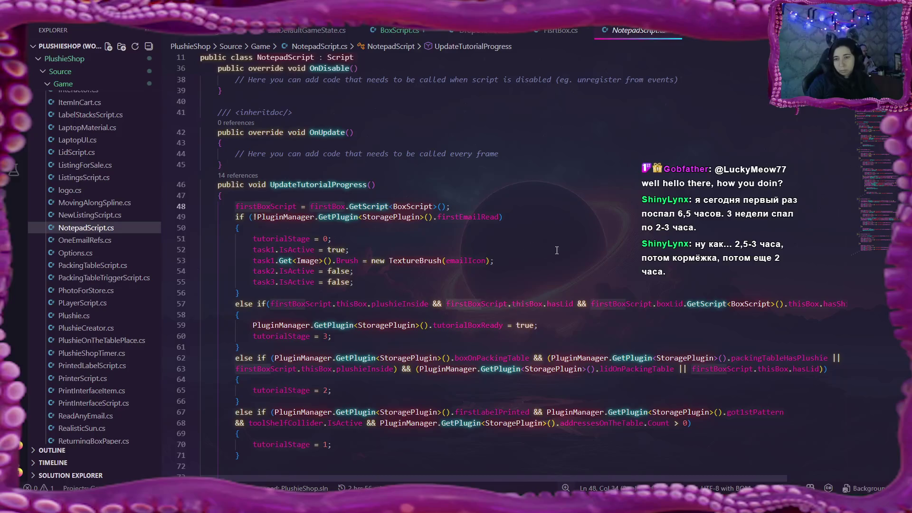
pyautogui.scroll(3, 560, 250)
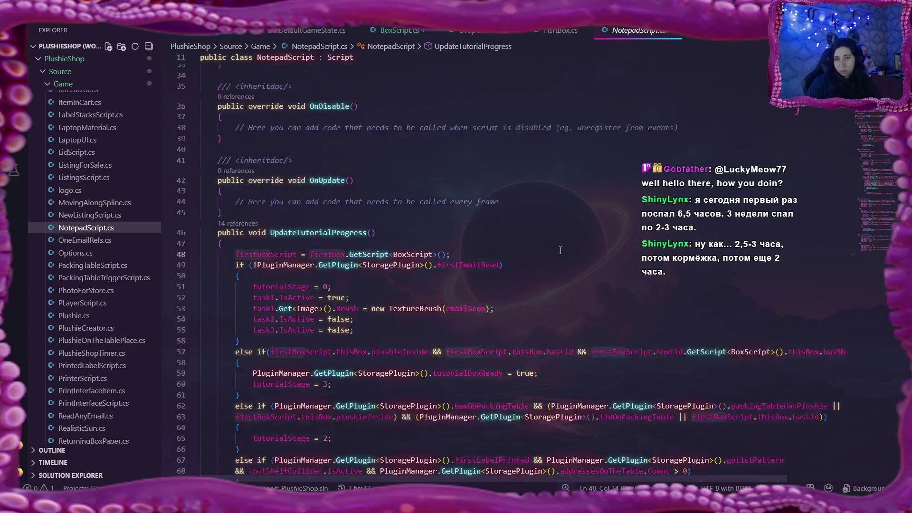
pyautogui.scroll(3, 560, 250)
pyautogui.scroll(2, 560, 250)
pyautogui.scroll(4, 560, 250)
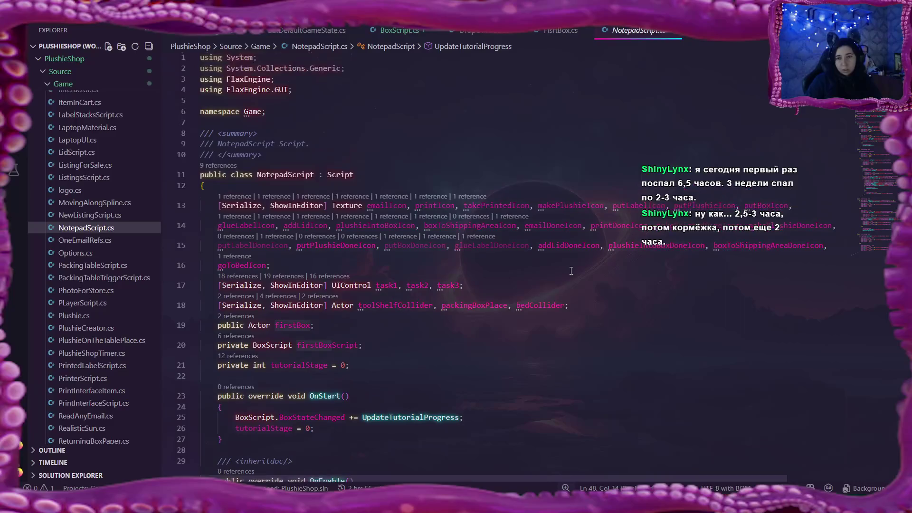
pyautogui.scroll(-2, 570, 271)
pyautogui.scroll(-1, 571, 271)
pyautogui.scroll(-1, 570, 271)
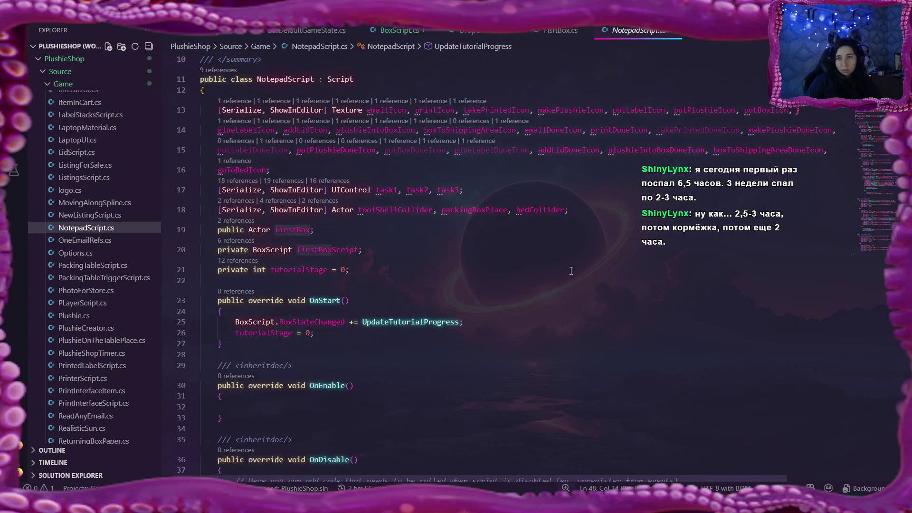
# Remove takePrintedDoneIcon, putBoxDoneIcon and glueLabelDoneIcon with their commas from the texture fields
pyautogui.doubleClick(726, 130)
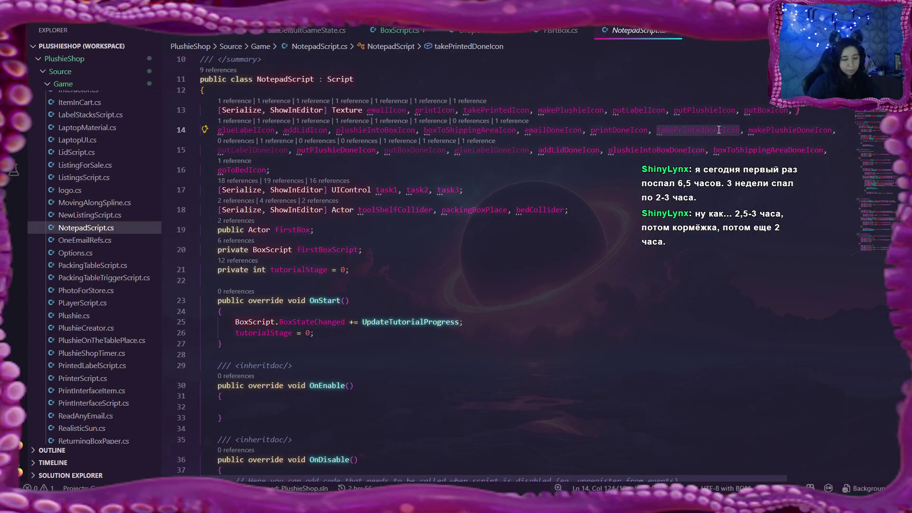
pyautogui.press('BackSpace')
pyautogui.press('BackSpace')
pyautogui.press('BackSpace')
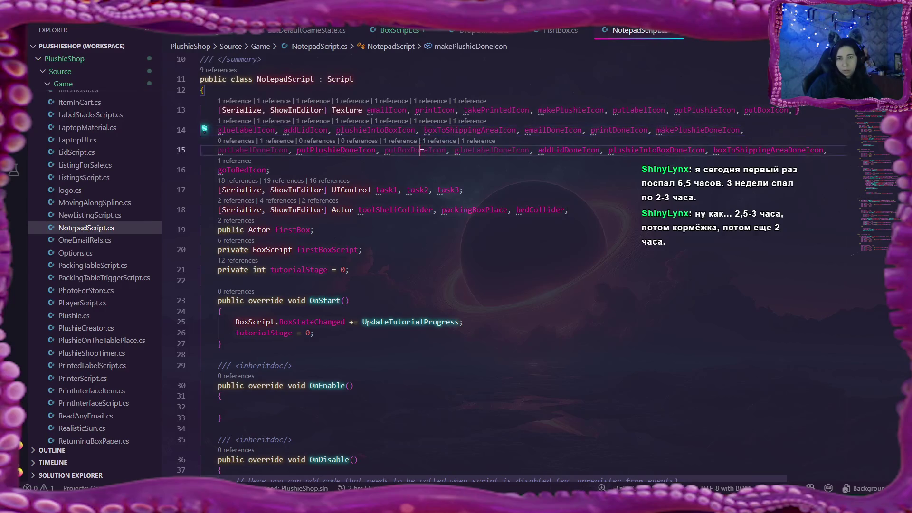
pyautogui.doubleClick(415, 150)
pyautogui.press('BackSpace')
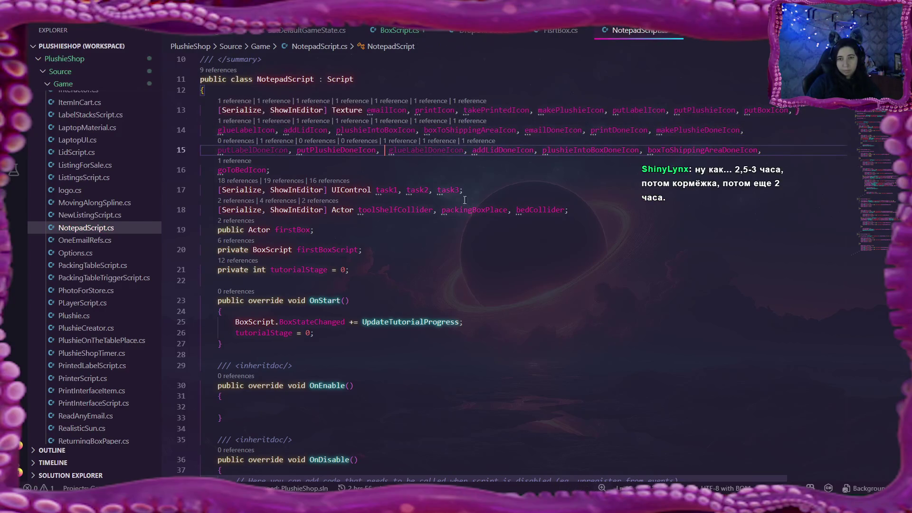
pyautogui.doubleClick(431, 150)
pyautogui.press('BackSpace')
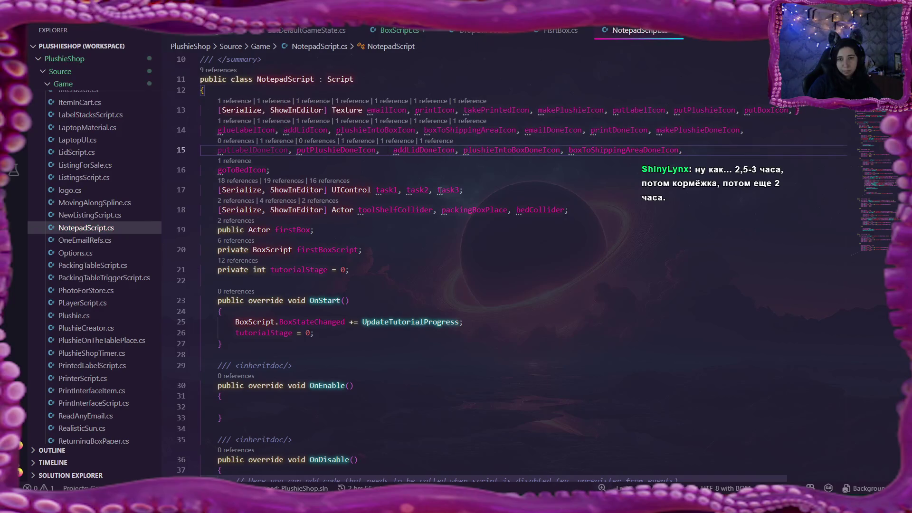
pyautogui.press('Delete')
pyautogui.press('Delete')
# Remove putLabelDoneIcon and join goToBedIcon onto line 15 to end the field list
pyautogui.doubleClick(249, 150)
pyautogui.press('BackSpace')
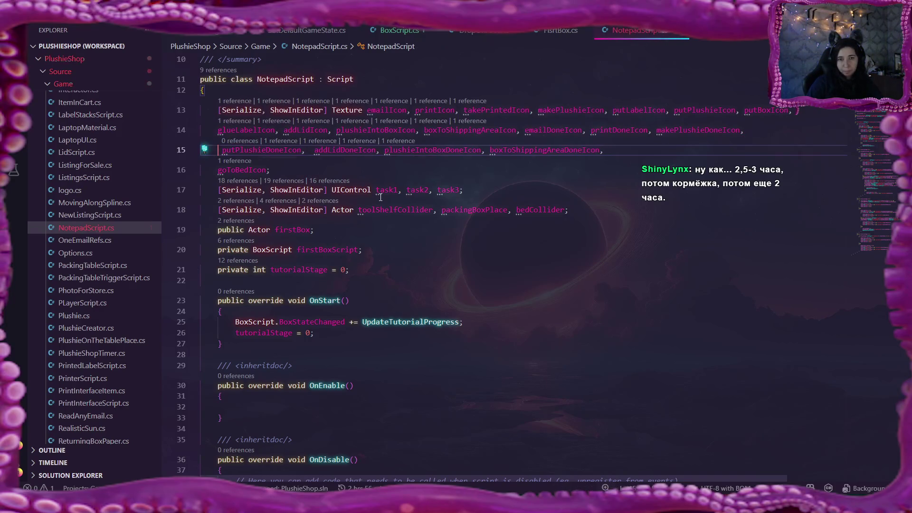
pyautogui.press('Delete')
pyautogui.press('Delete')
pyautogui.scroll(-4, 511, 226)
pyautogui.scroll(-3, 511, 226)
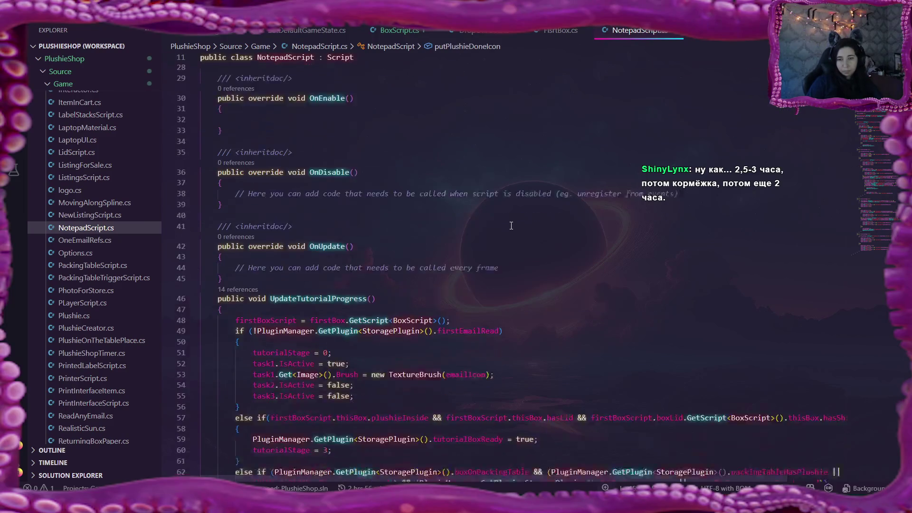
pyautogui.scroll(-2, 511, 226)
pyautogui.scroll(-2, 512, 226)
pyautogui.scroll(5, 511, 225)
pyautogui.scroll(3, 511, 226)
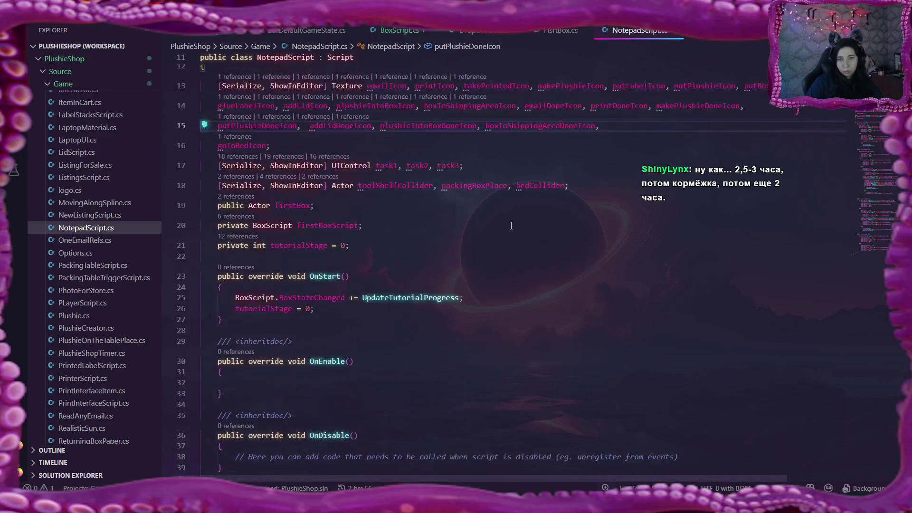
pyautogui.scroll(3, 511, 225)
pyautogui.click(635, 242)
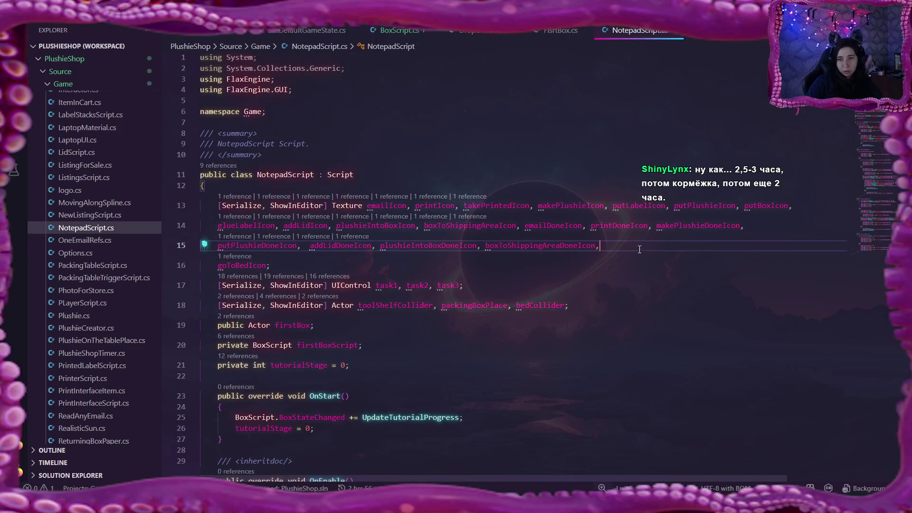
pyautogui.press('Delete')
pyautogui.press('Delete')
pyautogui.press('Delete')
pyautogui.press('Delete')
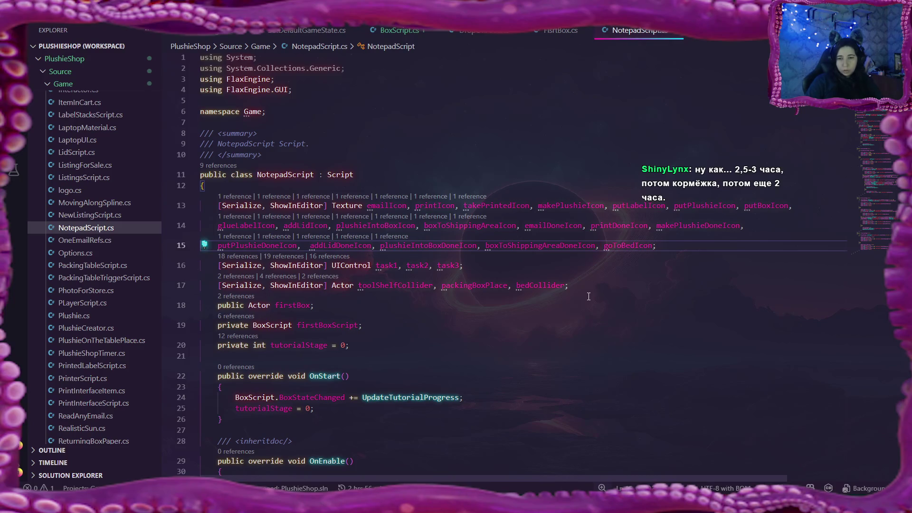
pyautogui.click(537, 285)
pyautogui.scroll(-10, 538, 286)
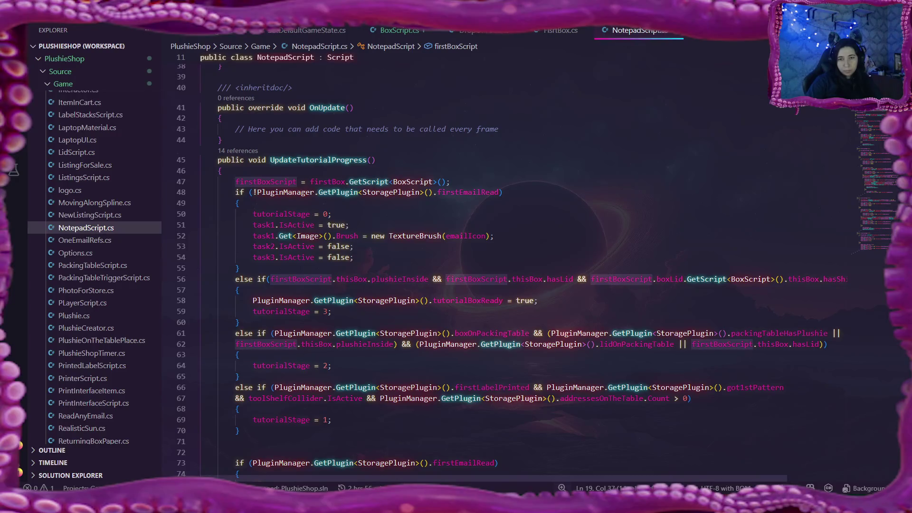
pyautogui.scroll(-1, 529, 250)
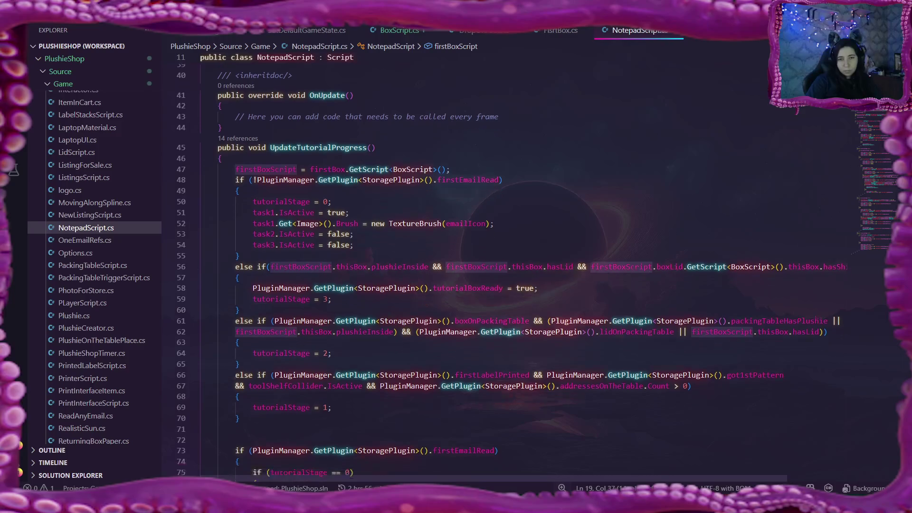
pyautogui.scroll(-1, 511, 273)
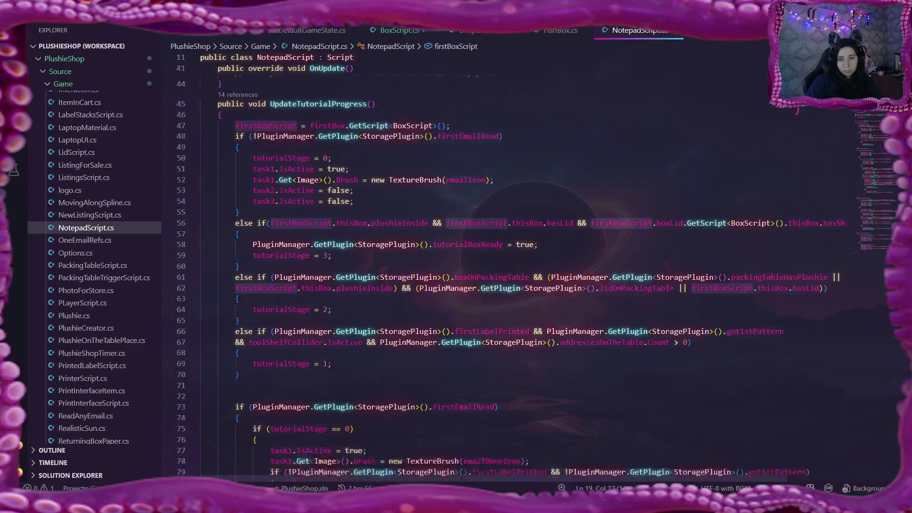
pyautogui.scroll(-7, 511, 273)
pyautogui.scroll(-2, 511, 273)
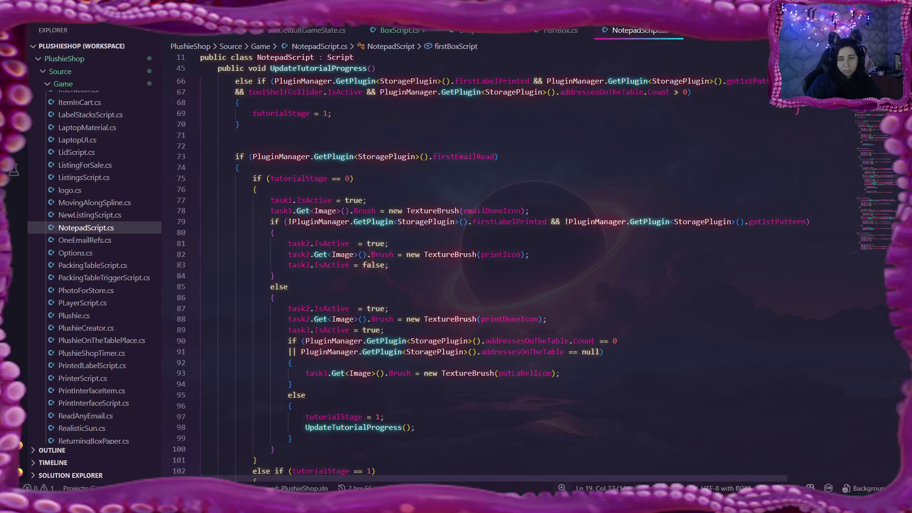
pyautogui.scroll(-1, 489, 275)
pyautogui.scroll(-5, 489, 276)
pyautogui.scroll(-4, 490, 276)
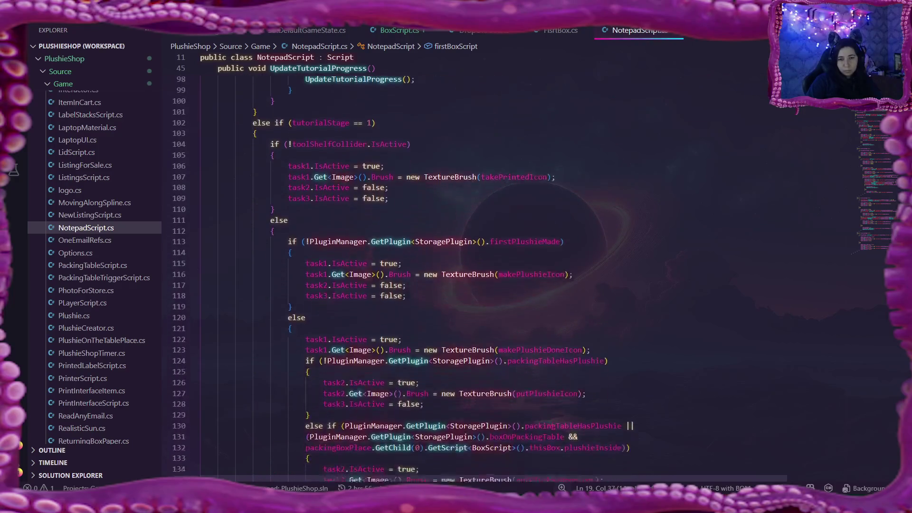
pyautogui.scroll(-9, 489, 276)
pyautogui.scroll(-9, 490, 276)
pyautogui.scroll(-5, 514, 272)
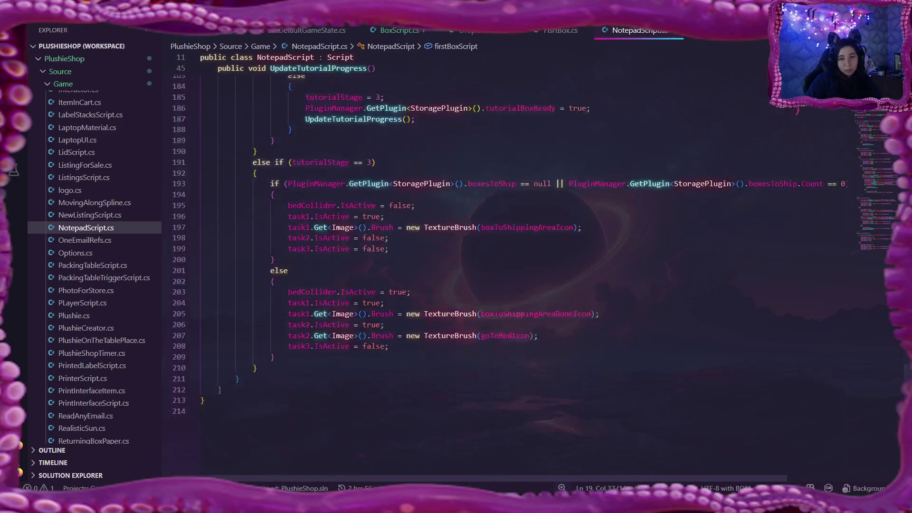
pyautogui.scroll(-2, 513, 272)
pyautogui.scroll(5, 514, 270)
pyautogui.scroll(15, 513, 271)
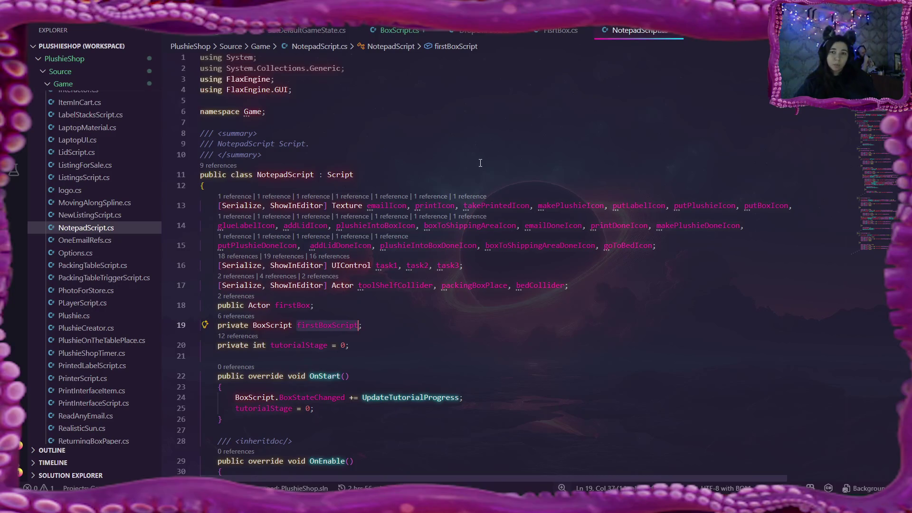
# Switch from NotepadScript.cs to the BoxScript.cs file
pyautogui.click(399, 31)
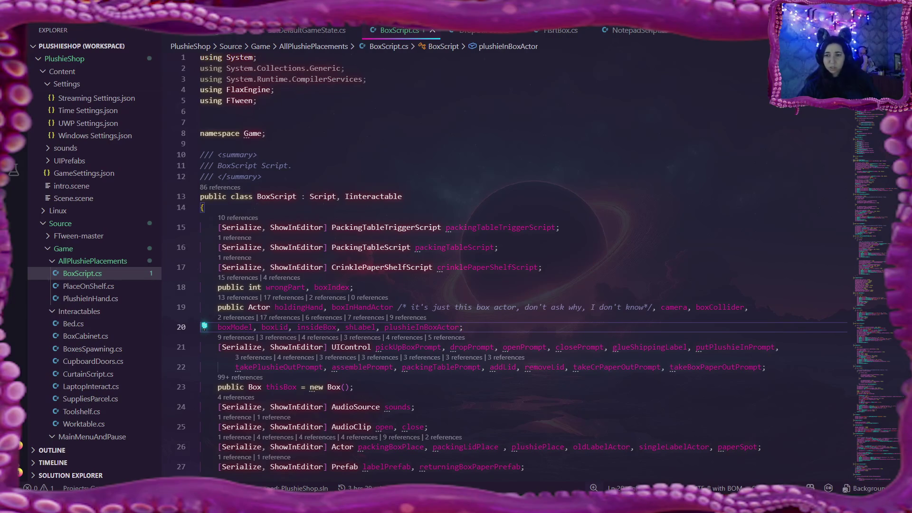
# Return to Flax Launcher and launch the PlushieShop project in the editor
pyautogui.hotkey('alt', 'Tab')
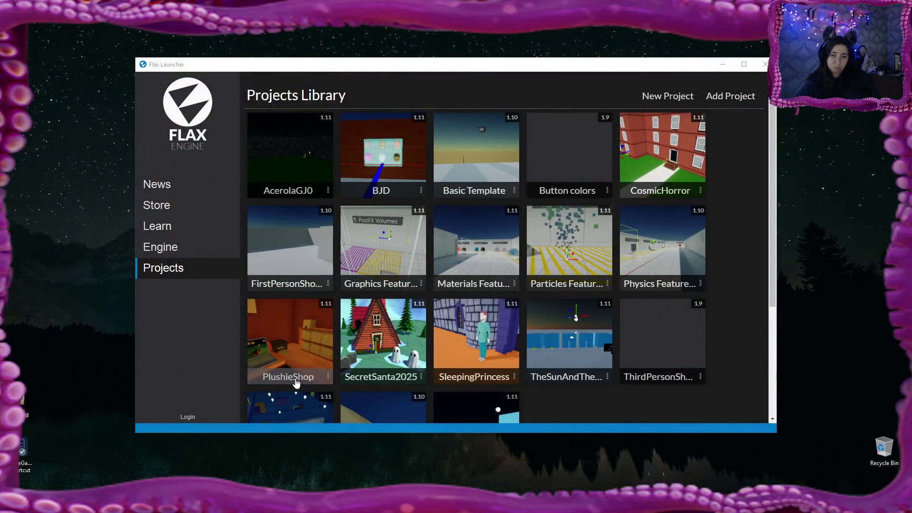
pyautogui.doubleClick(310, 371)
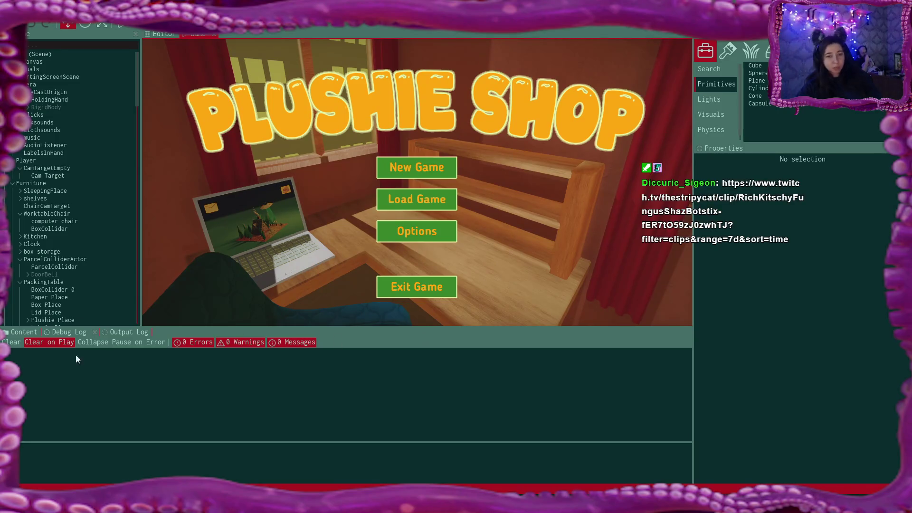
pyautogui.scroll(-3, 66, 215)
pyautogui.scroll(-3, 67, 215)
pyautogui.scroll(-2, 66, 214)
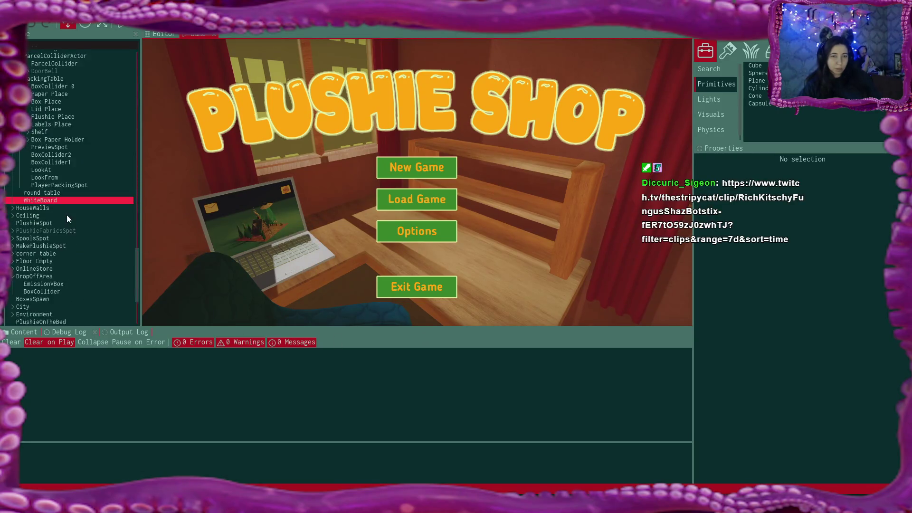
pyautogui.scroll(-2, 66, 214)
# Select EmissionVBox, follow the chat's Twitch clip link and move its browser window over the editor
pyautogui.click(44, 262)
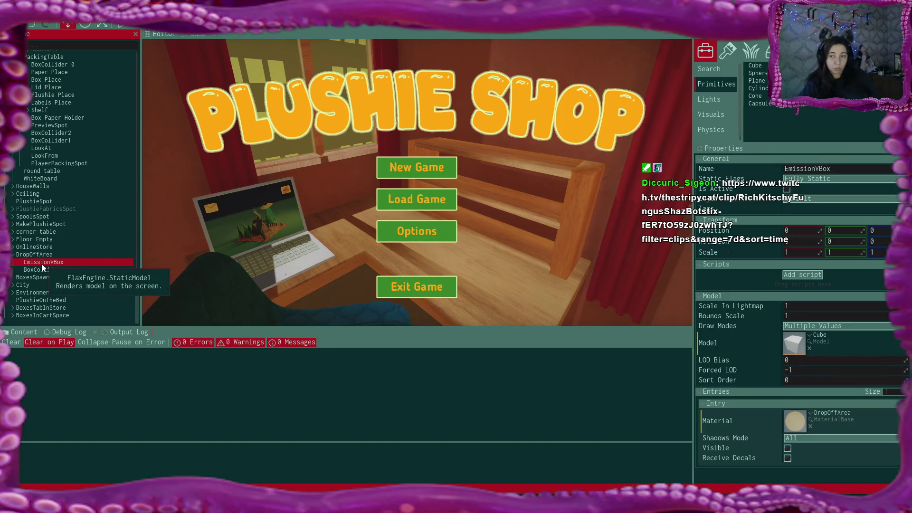
pyautogui.click(31, 255)
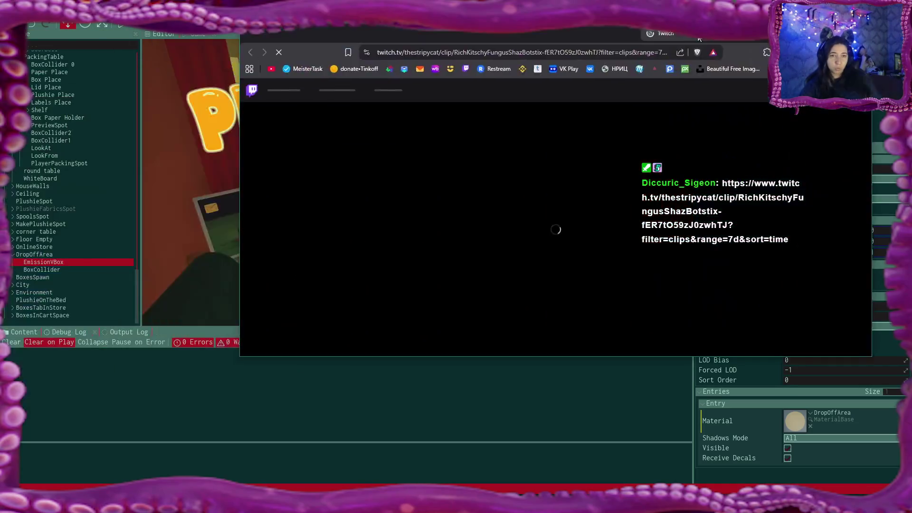
pyautogui.moveTo(698, 35); pyautogui.dragTo(552, 83)
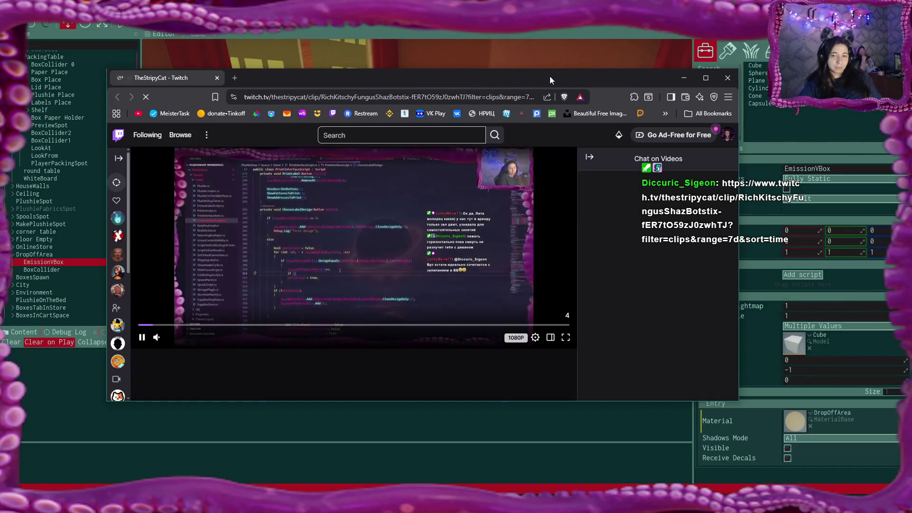
# Set the clip volume to about 67%, replay it, then close the Twitch browser window
pyautogui.moveTo(175, 337); pyautogui.dragTo(205, 341)
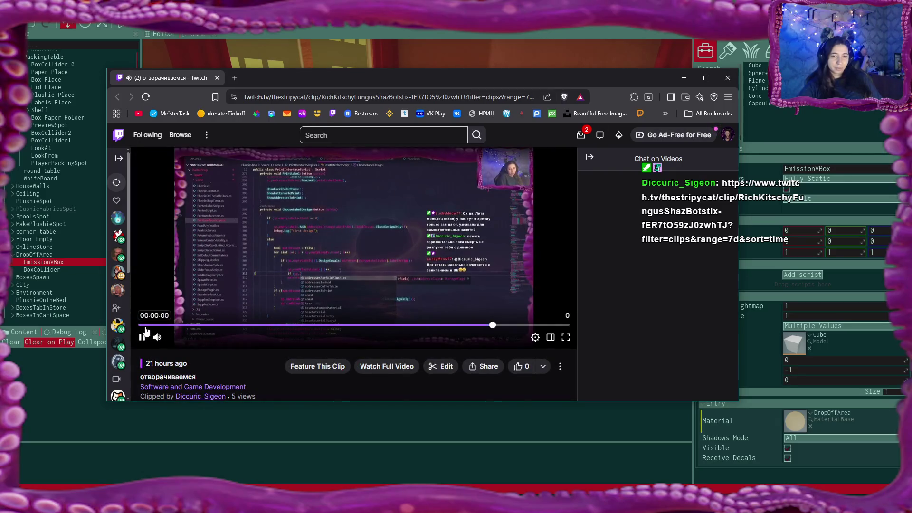
pyautogui.click(142, 338)
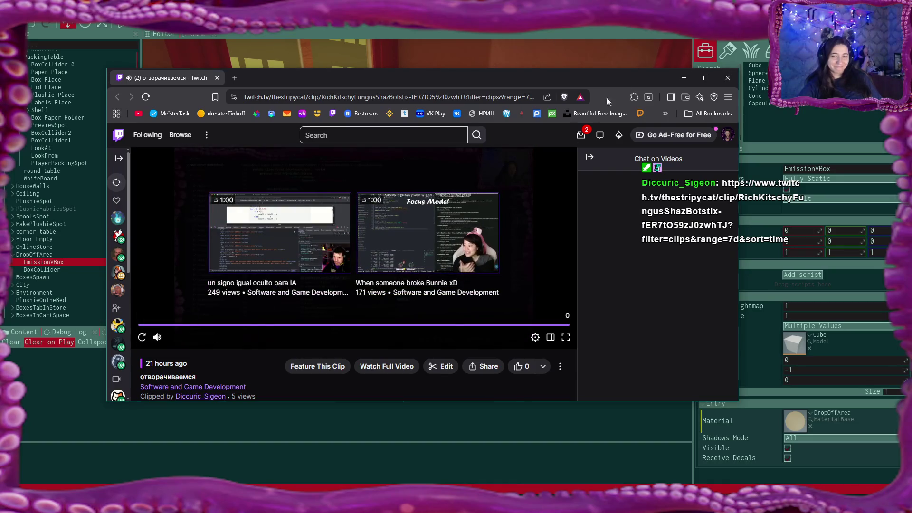
pyautogui.click(217, 78)
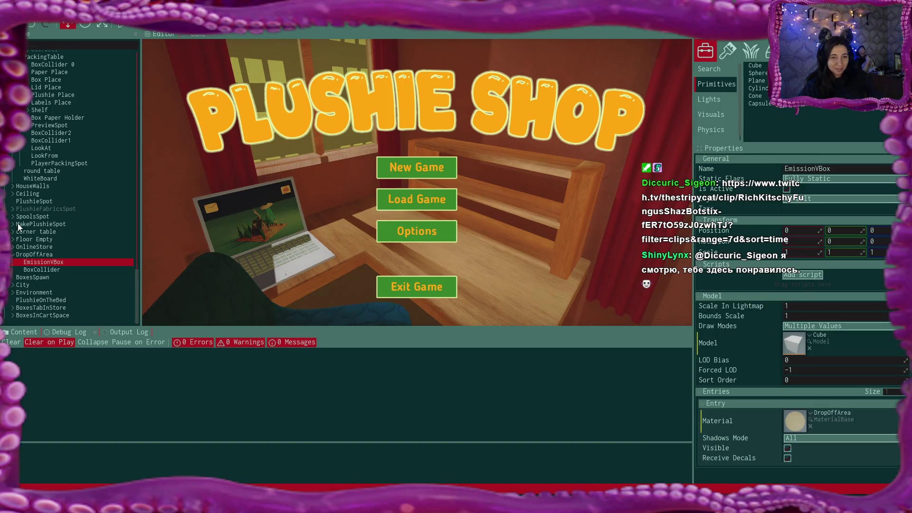
# Show the Room assets, select FirstBoxRB and clear its Drop Off Area reference to EmissionVBox
pyautogui.click(71, 331)
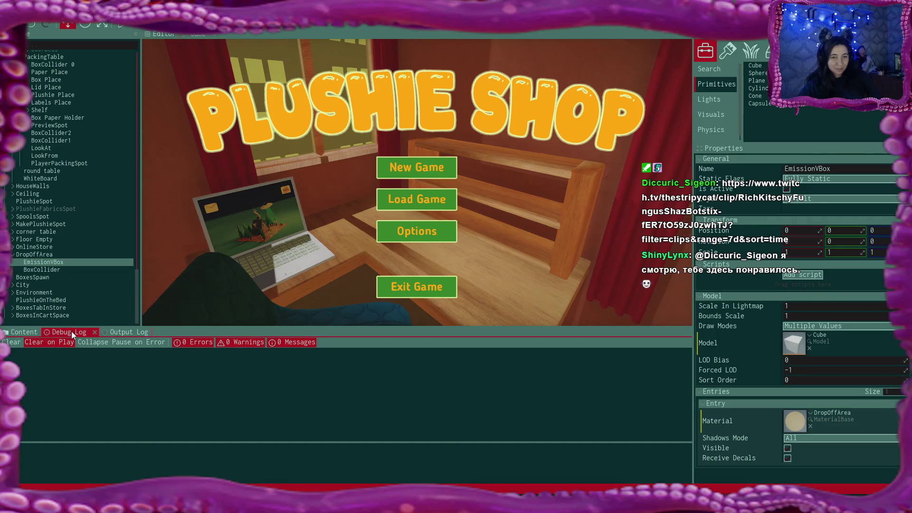
pyautogui.click(24, 333)
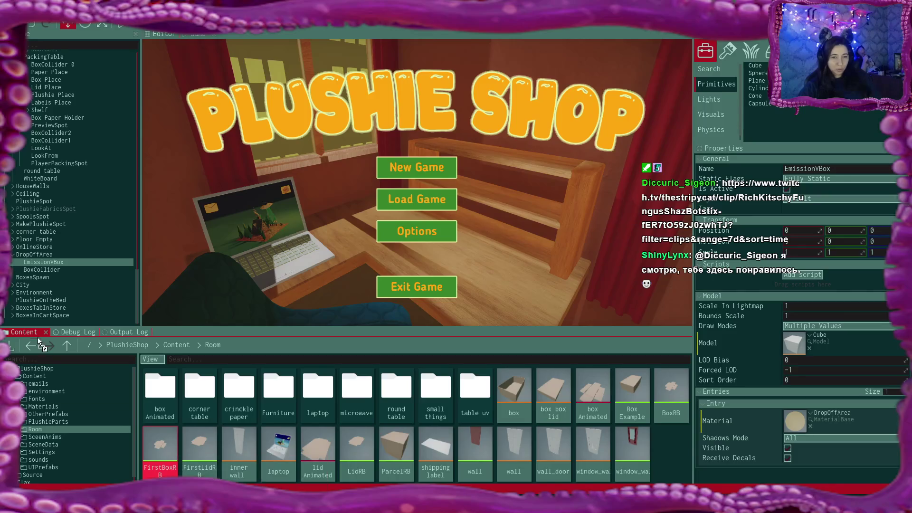
pyautogui.scroll(10, 42, 323)
pyautogui.click(43, 323)
pyautogui.scroll(-5, 86, 246)
pyautogui.scroll(-5, 87, 246)
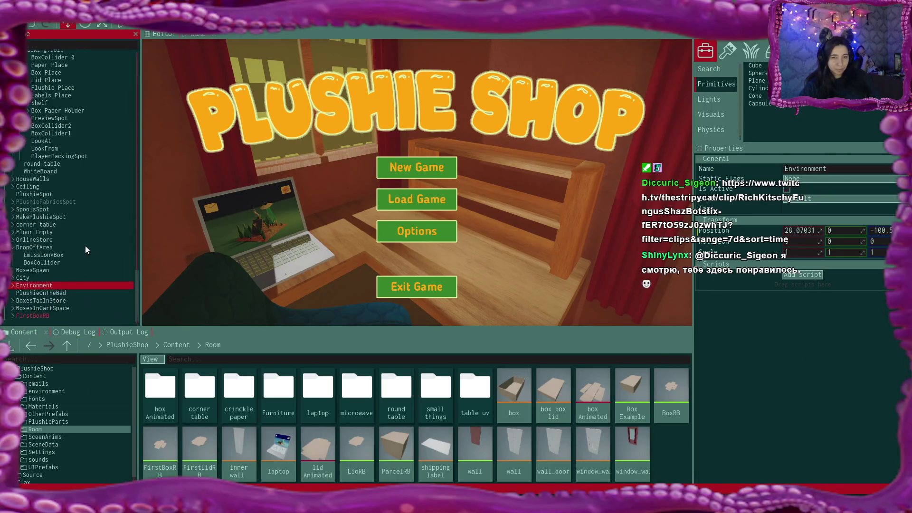
pyautogui.click(41, 317)
pyautogui.scroll(-3, 871, 320)
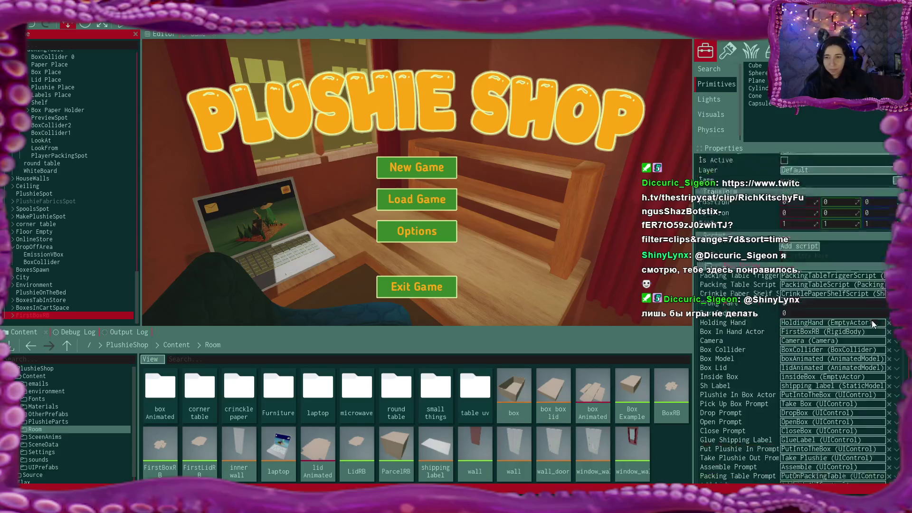
pyautogui.scroll(-3, 871, 321)
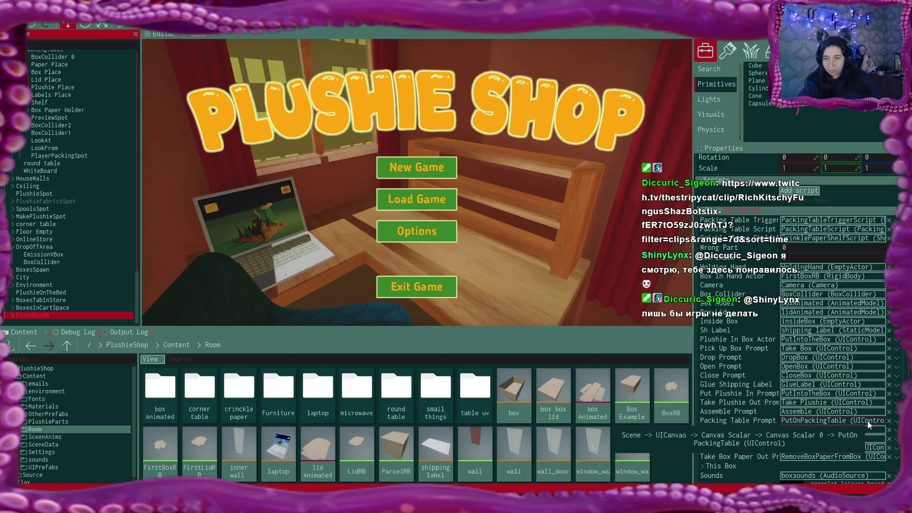
pyautogui.scroll(-1, 867, 421)
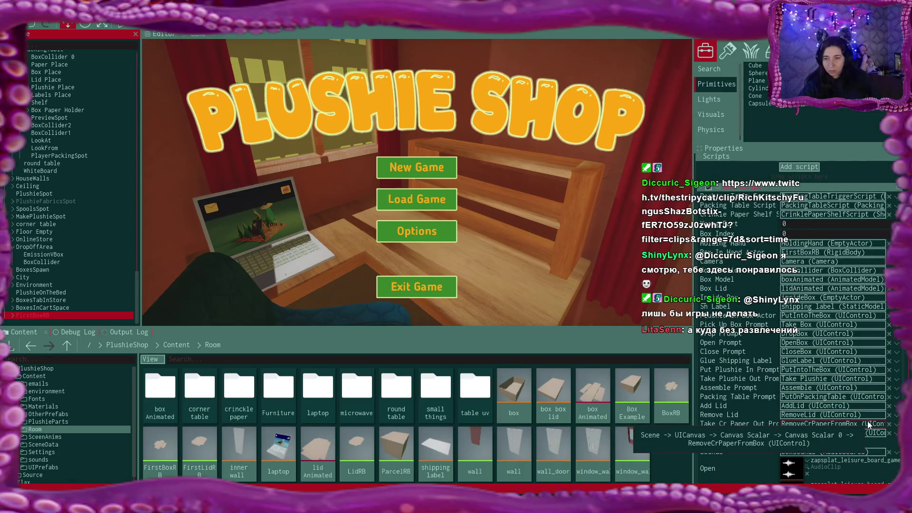
pyautogui.scroll(2, 868, 423)
pyautogui.scroll(2, 868, 423)
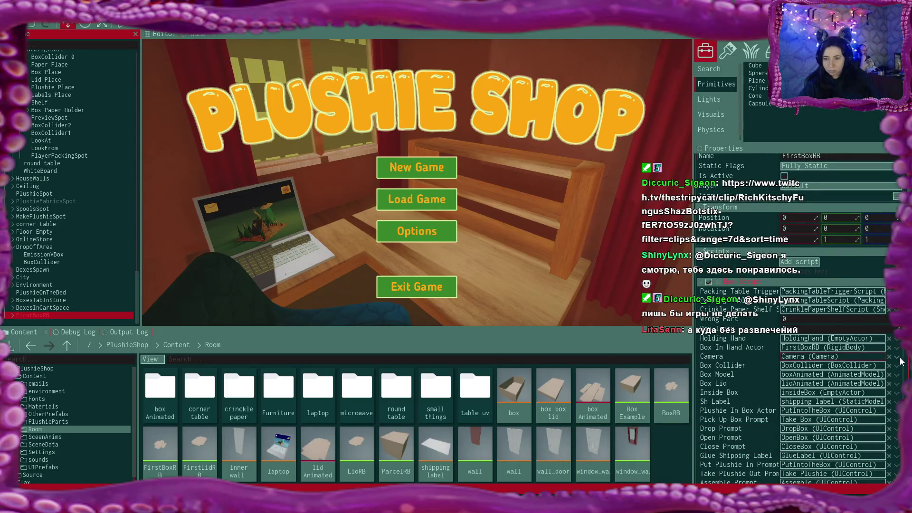
pyautogui.scroll(-2, 901, 360)
pyautogui.scroll(-1, 900, 361)
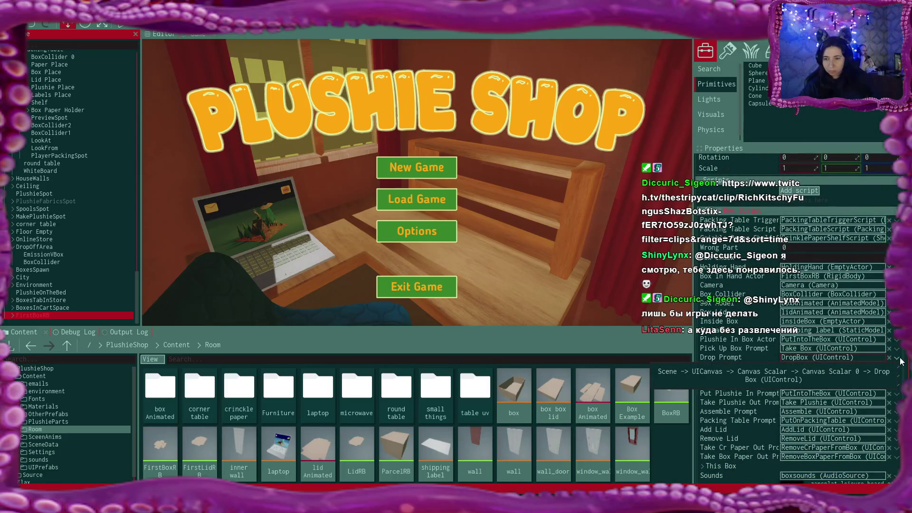
pyautogui.scroll(-3, 900, 361)
pyautogui.scroll(-3, 900, 361)
pyautogui.scroll(-4, 900, 362)
pyautogui.scroll(-3, 899, 362)
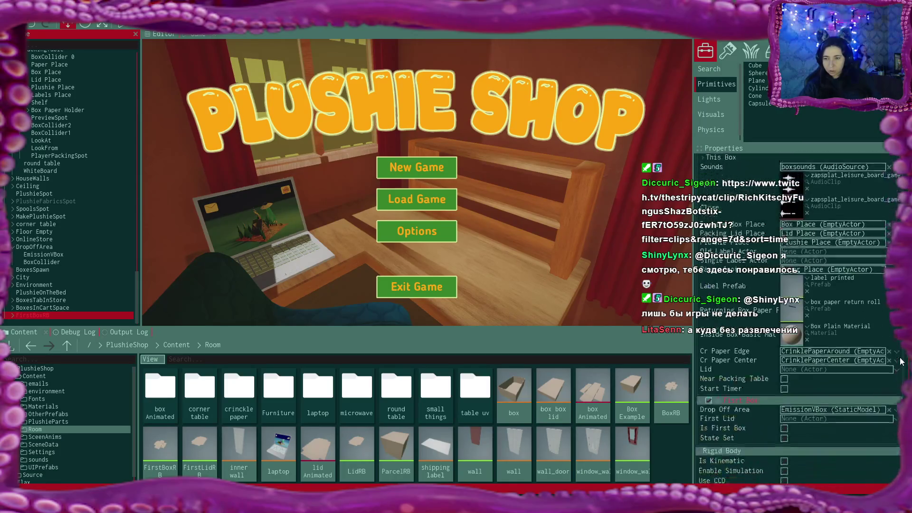
pyautogui.scroll(-1, 900, 361)
pyautogui.scroll(-1, 900, 361)
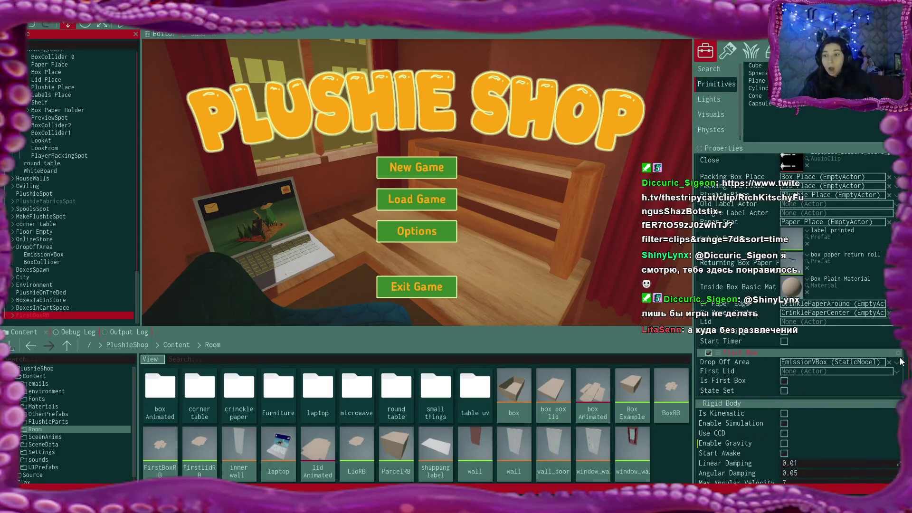
pyautogui.click(889, 363)
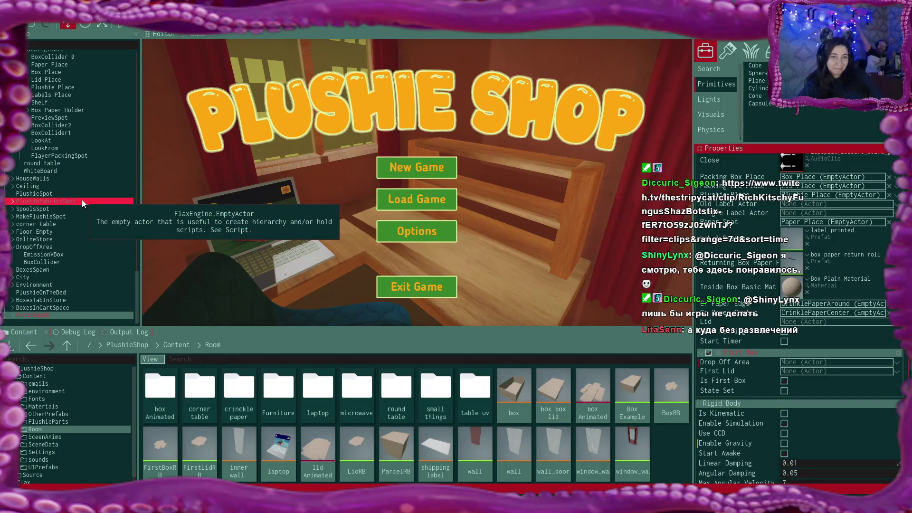
pyautogui.scroll(3, 83, 203)
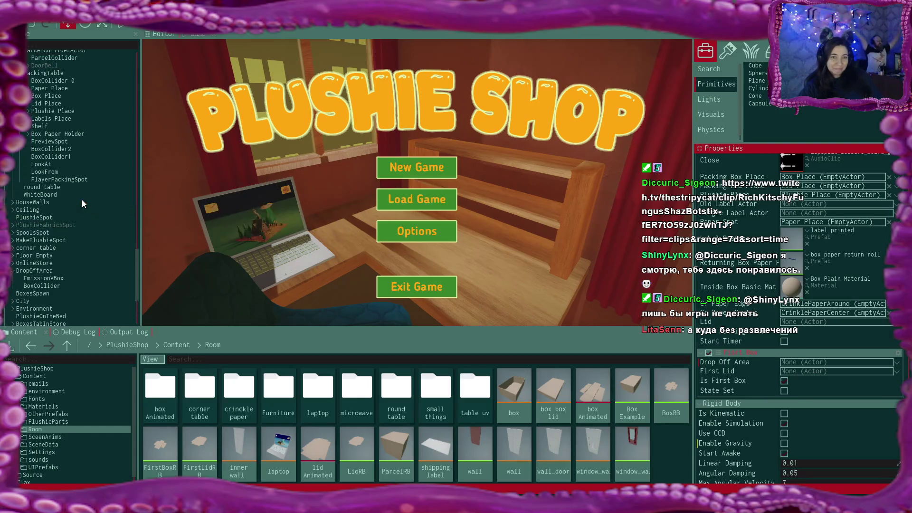
pyautogui.scroll(2, 82, 203)
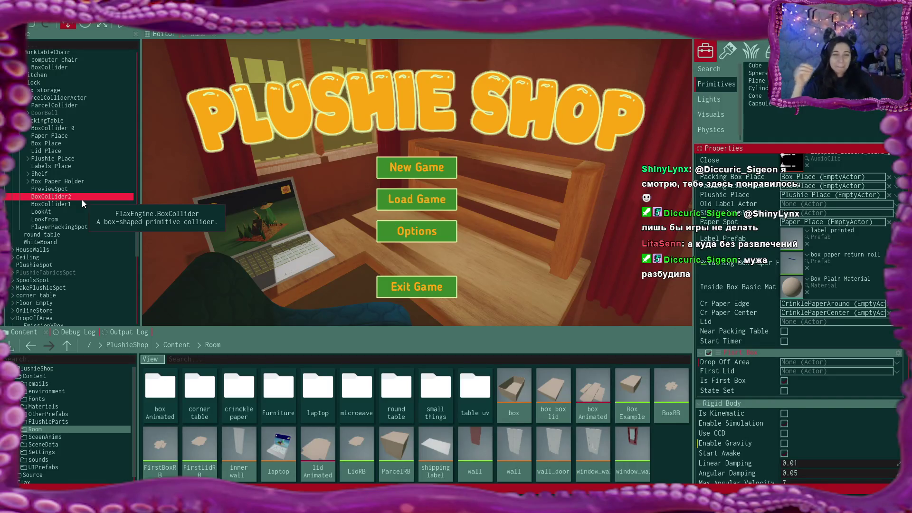
# Assign the DropOffArea actor to FirstBoxRB's Drop Off Area field
pyautogui.click(80, 205)
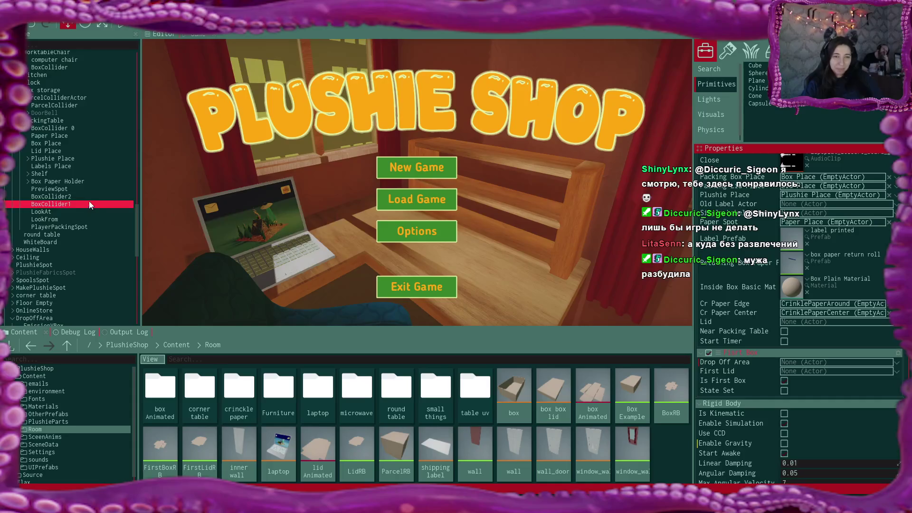
pyautogui.scroll(-3, 90, 207)
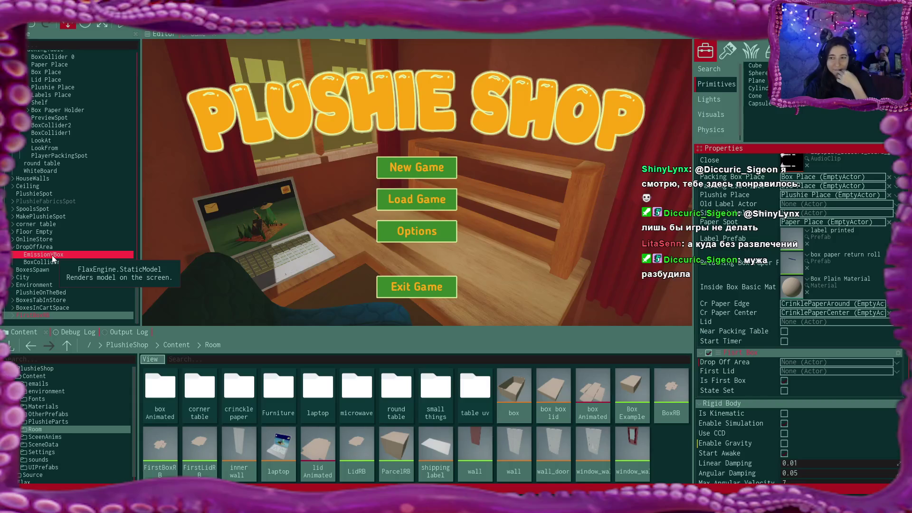
pyautogui.moveTo(49, 247); pyautogui.dragTo(810, 363)
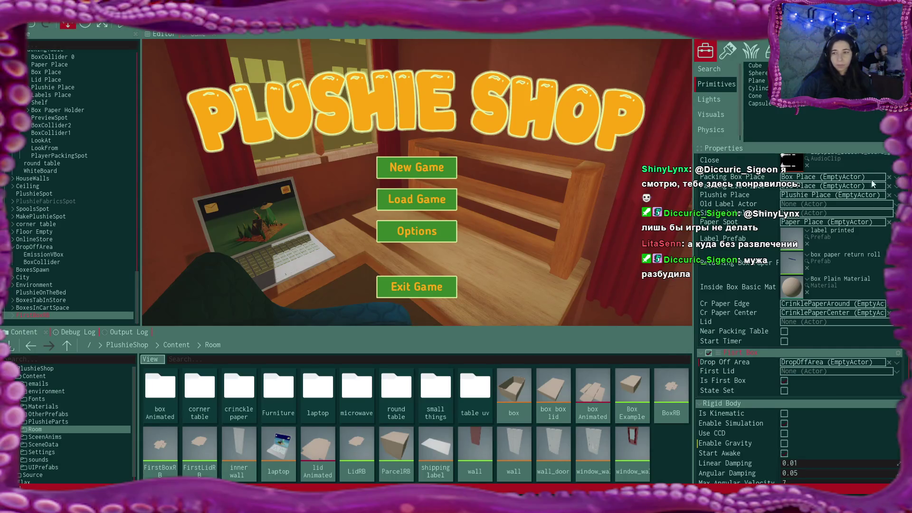
pyautogui.scroll(3, 875, 207)
pyautogui.scroll(4, 880, 190)
pyautogui.scroll(5, 880, 191)
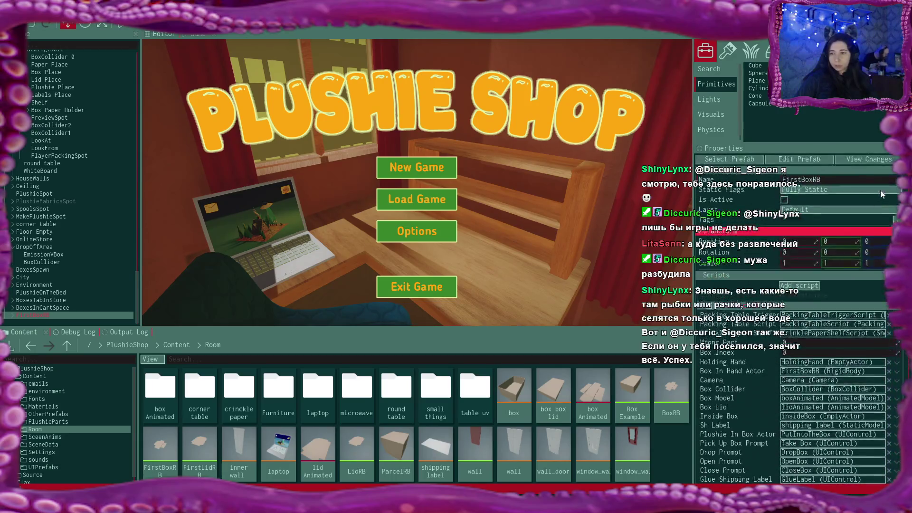
# Apply all pending changes to the FirstBoxRB prefab and remove FirstBoxRB from the scene
pyautogui.click(862, 157)
pyautogui.click(807, 169)
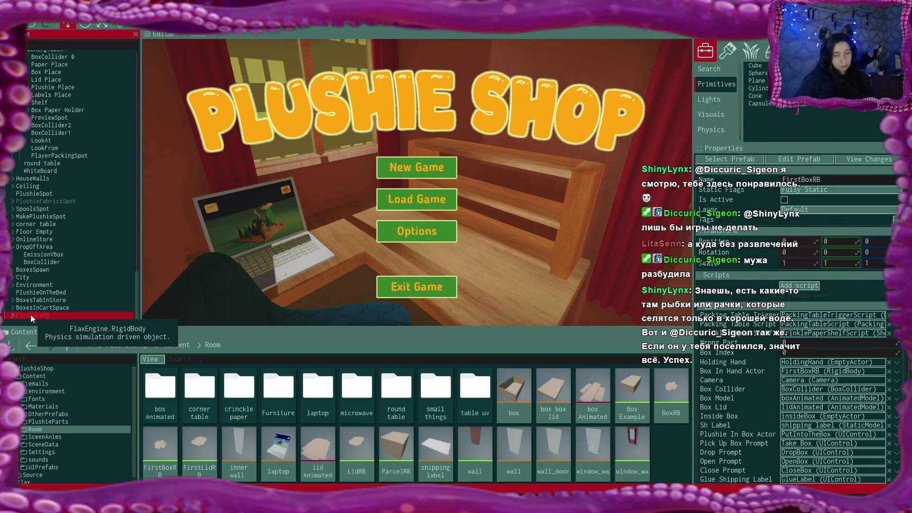
pyautogui.press('Delete')
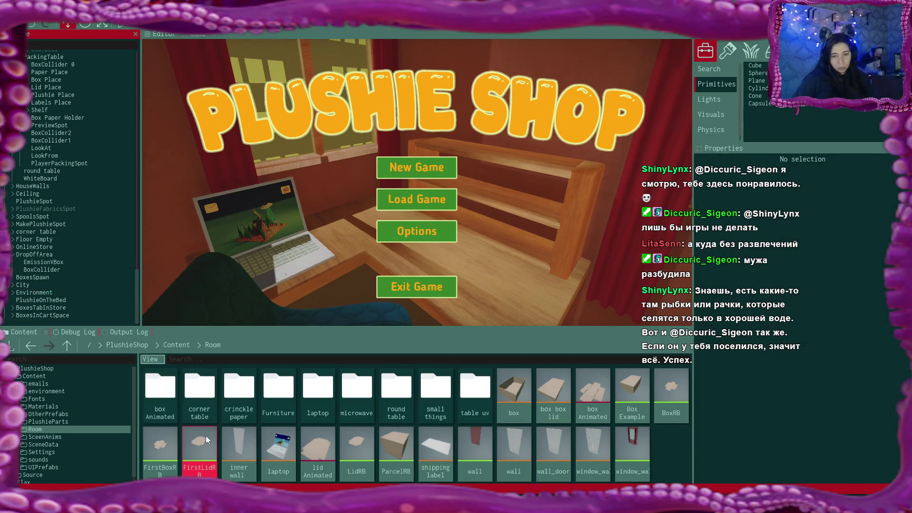
# Place a FirstLidRB instance into the scene, inspect it, then delete it again
pyautogui.click(203, 440)
pyautogui.moveTo(55, 326); pyautogui.dragTo(52, 319)
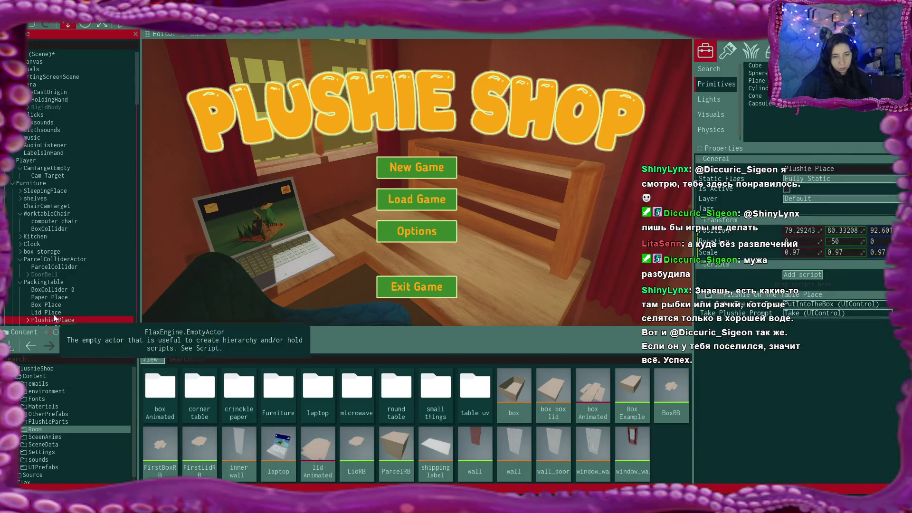
pyautogui.click(48, 316)
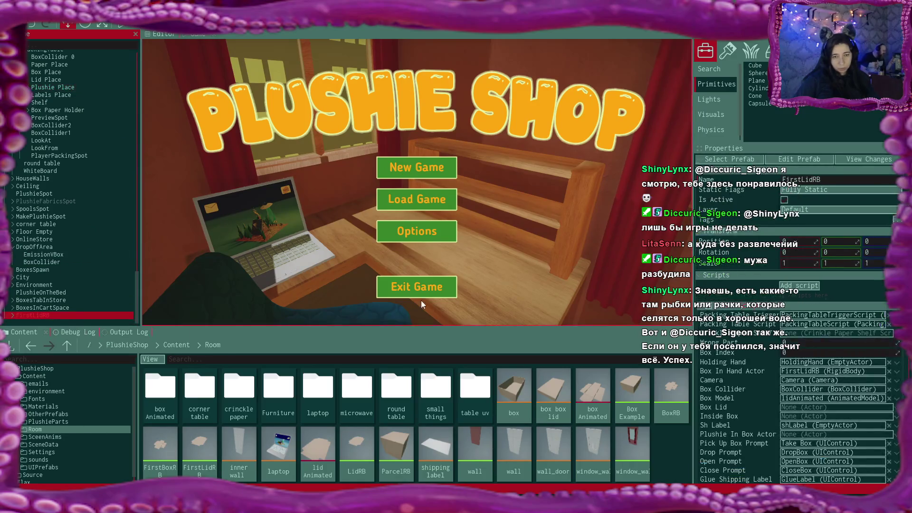
pyautogui.scroll(-3, 801, 318)
pyautogui.scroll(-3, 802, 319)
pyautogui.scroll(-2, 808, 310)
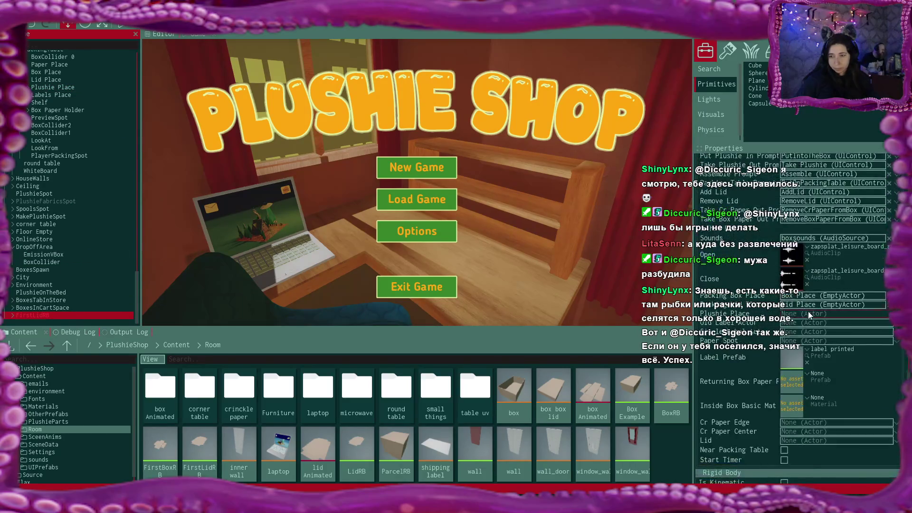
pyautogui.scroll(-3, 808, 312)
pyautogui.scroll(-2, 808, 311)
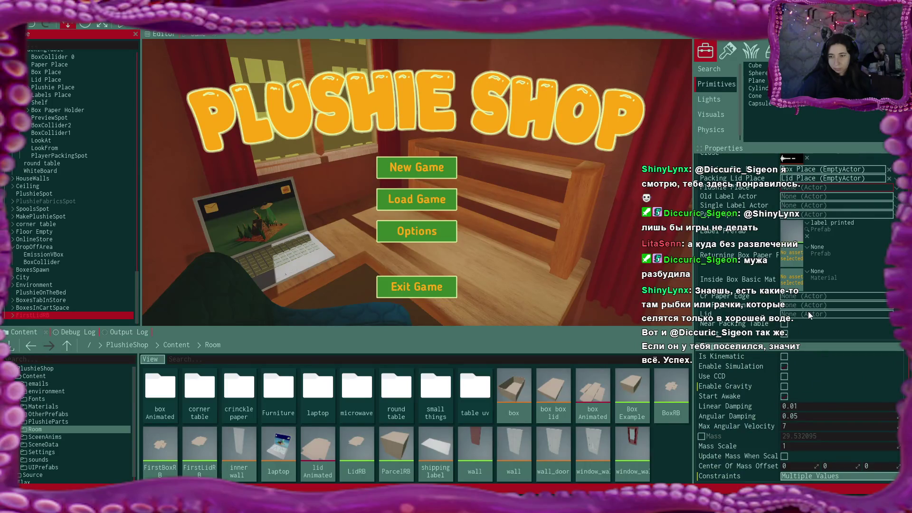
pyautogui.scroll(2, 808, 312)
pyautogui.scroll(2, 808, 312)
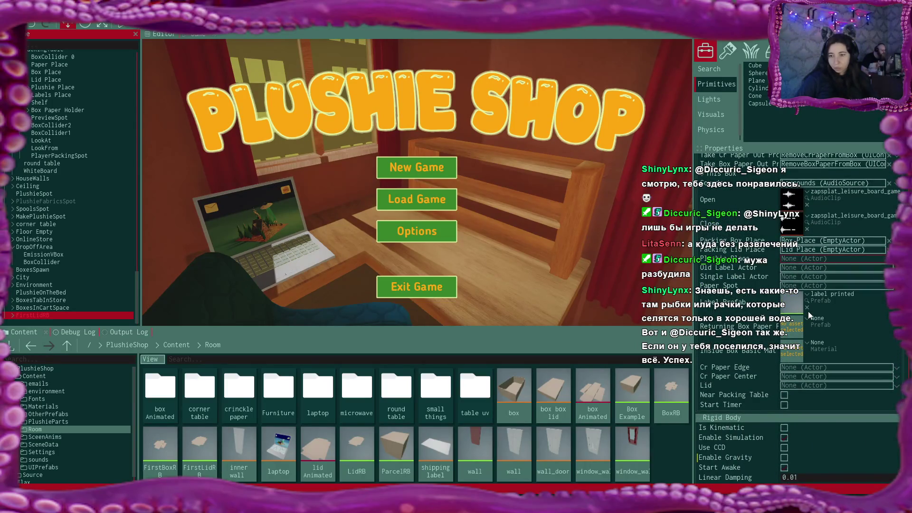
pyautogui.scroll(2, 808, 311)
pyautogui.scroll(2, 808, 312)
pyautogui.scroll(2, 808, 311)
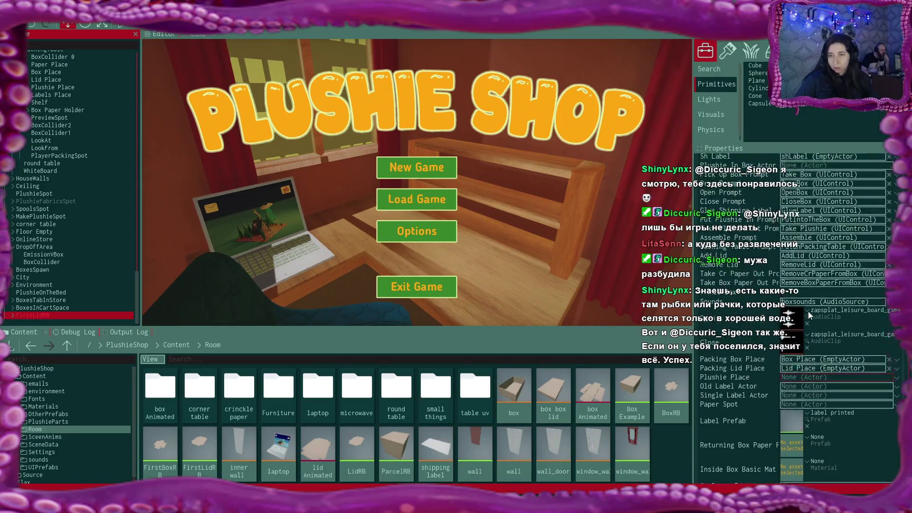
pyautogui.scroll(1, 809, 311)
pyautogui.scroll(2, 808, 312)
pyautogui.scroll(1, 809, 311)
pyautogui.scroll(-3, 809, 312)
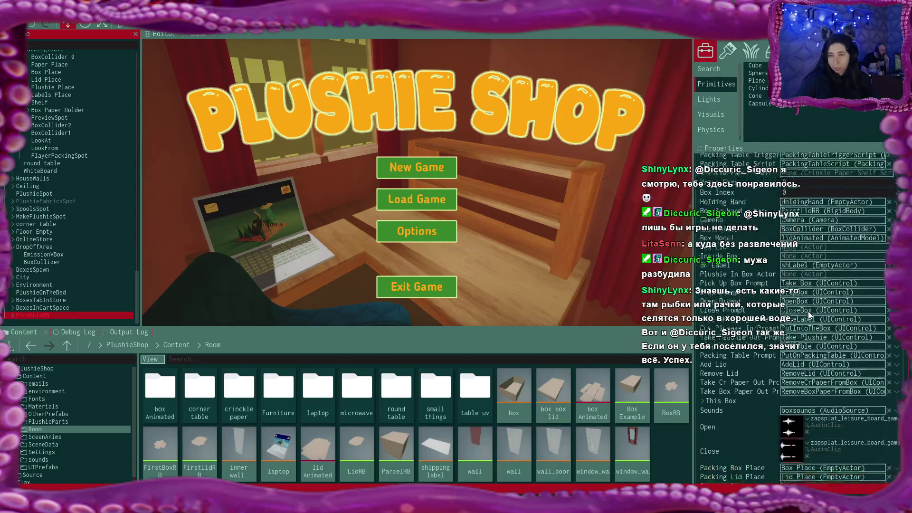
pyautogui.scroll(-3, 808, 311)
pyautogui.scroll(-2, 808, 312)
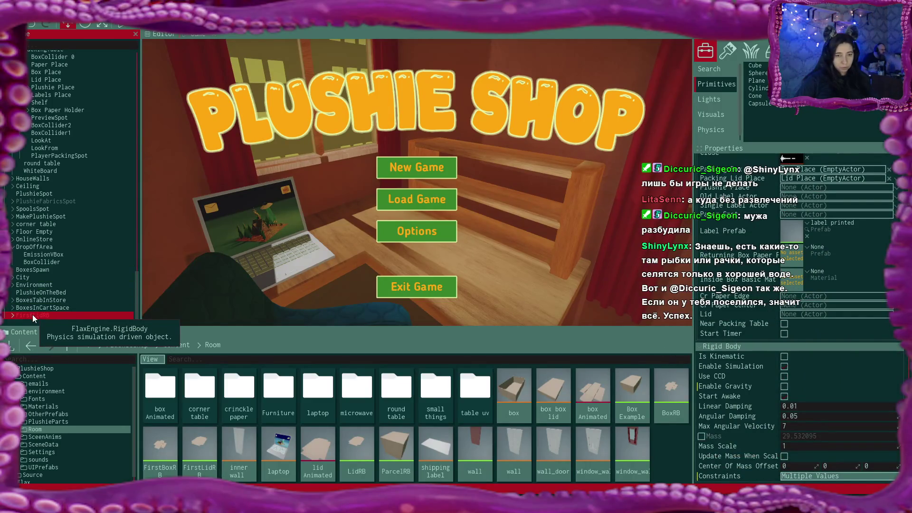
pyautogui.press('Delete')
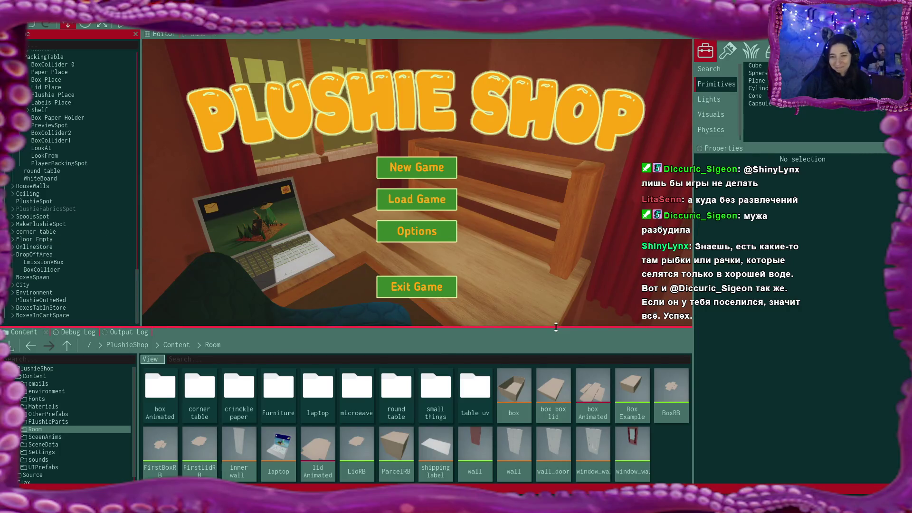
# Enlarge the bottom panel slightly and switch it to the Debug Log output
pyautogui.moveTo(556, 328); pyautogui.dragTo(556, 324)
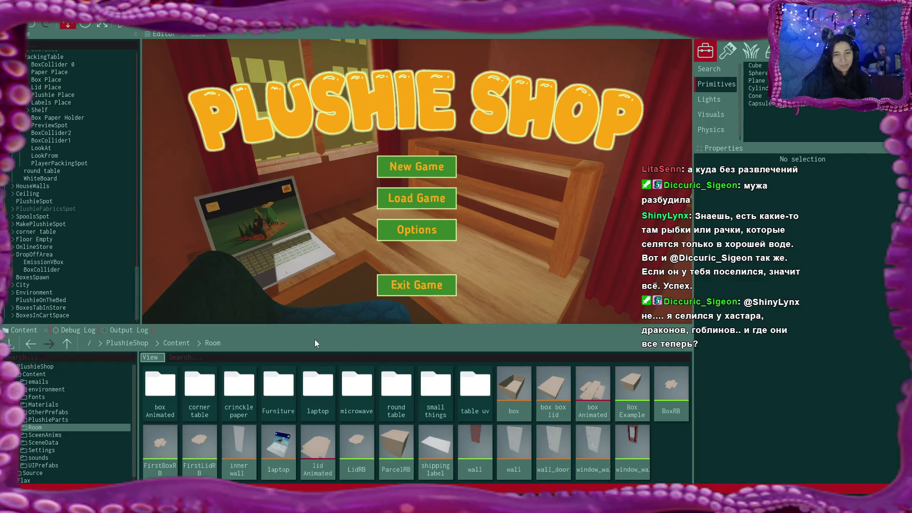
pyautogui.click(52, 255)
pyautogui.click(554, 390)
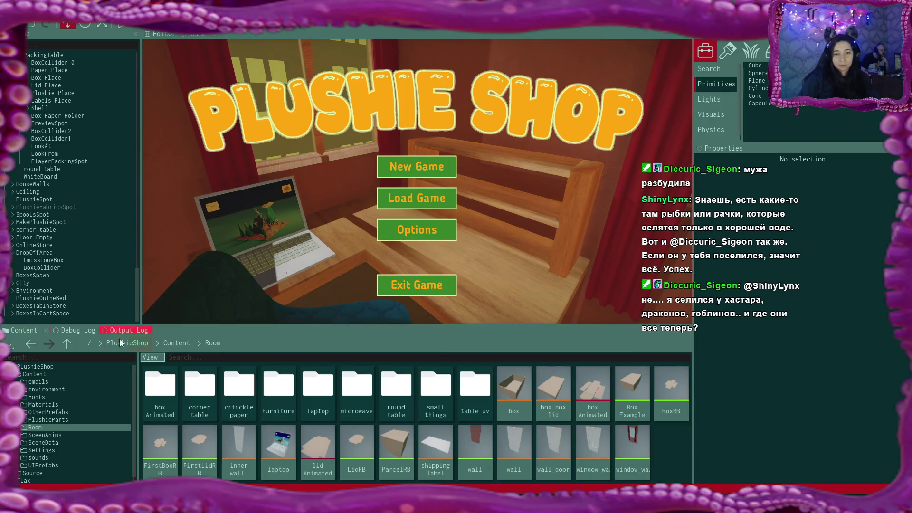
pyautogui.click(83, 330)
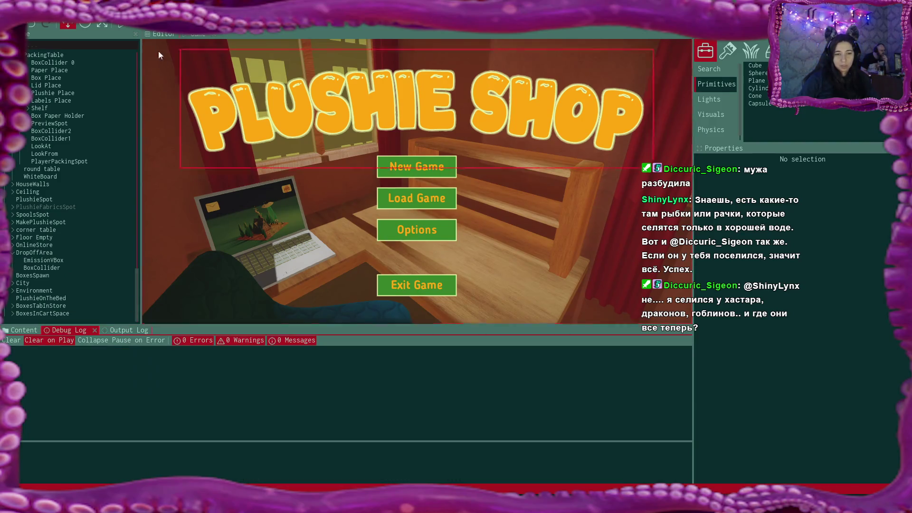
# Start playtesting with a New Game, overwriting the existing save
pyautogui.click(120, 25)
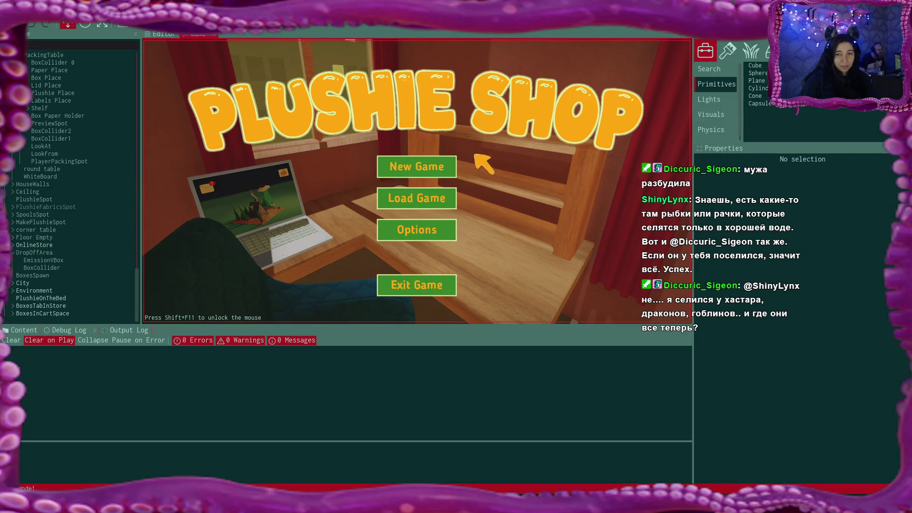
pyautogui.click(449, 166)
pyautogui.click(388, 231)
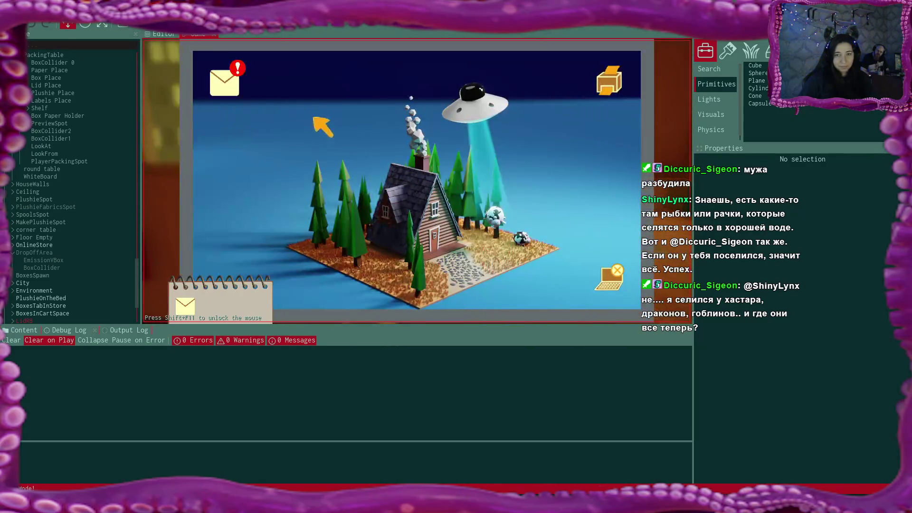
# Read the first Bmail email and accept Ashley Well's plushie request
pyautogui.click(225, 84)
pyautogui.click(407, 121)
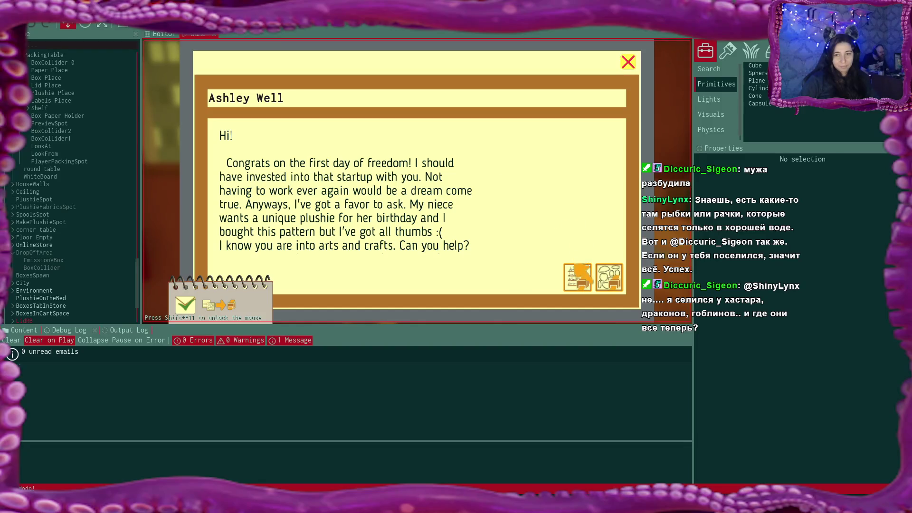
pyautogui.click(608, 278)
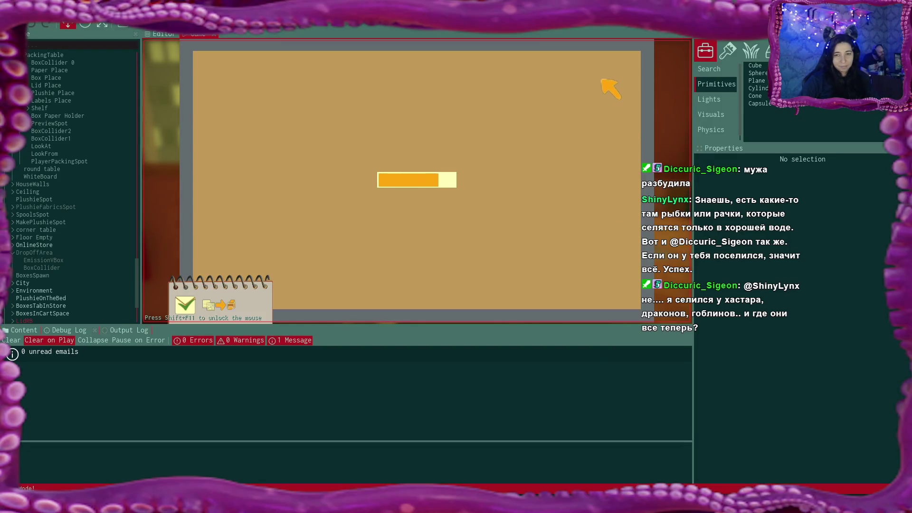
pyautogui.click(627, 62)
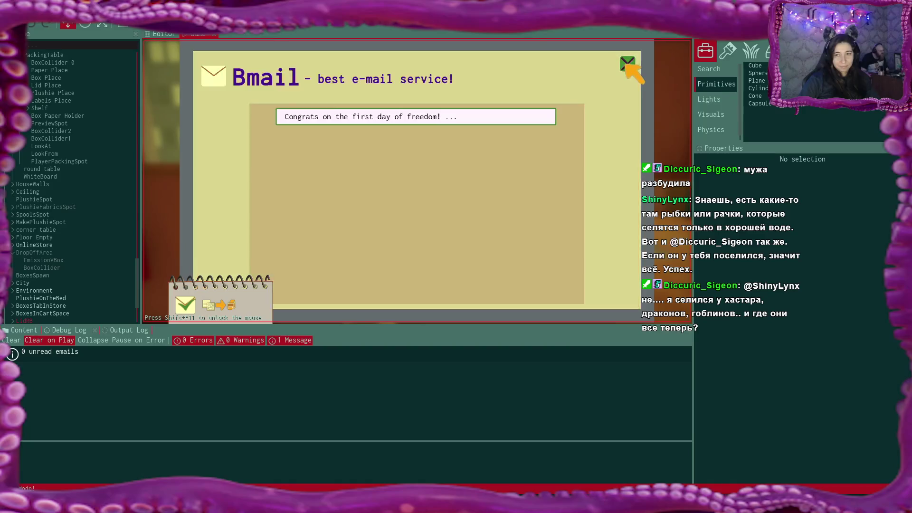
# Clear the bear and bunny items, edit the address label and turn its text red
pyautogui.click(607, 79)
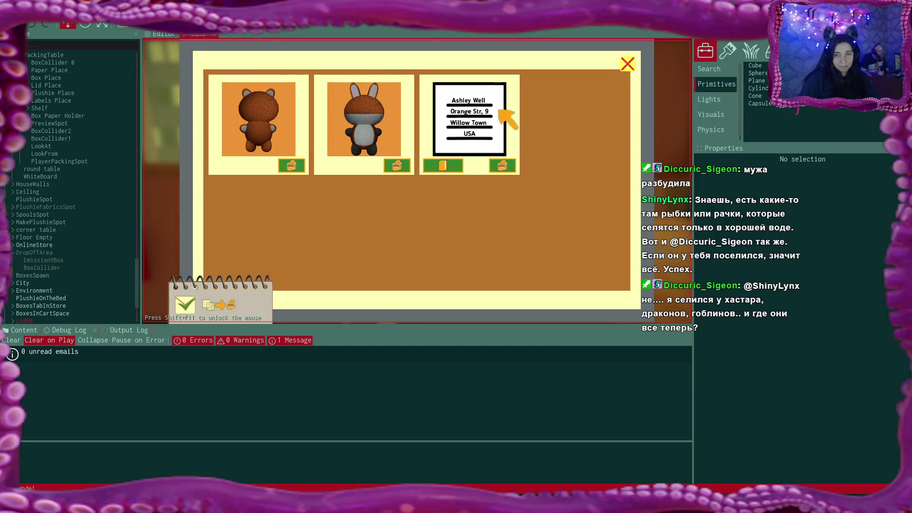
pyautogui.click(294, 165)
pyautogui.click(229, 166)
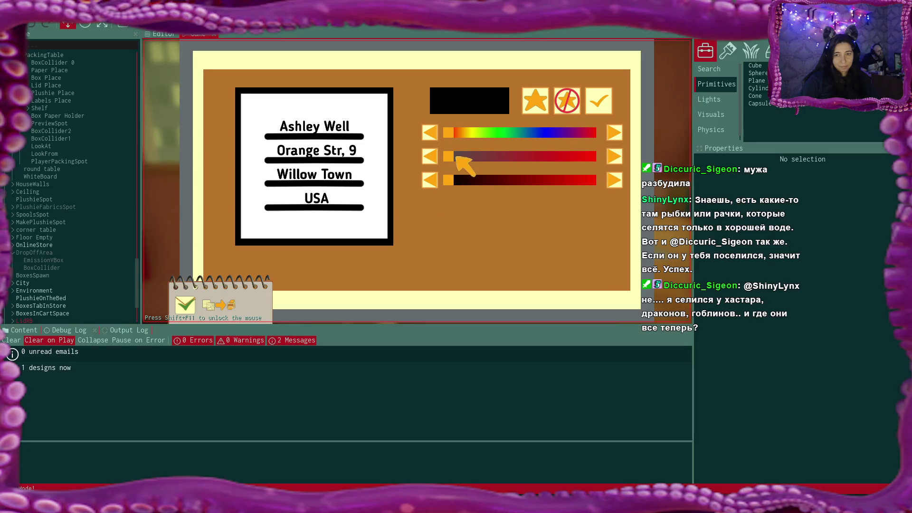
pyautogui.moveTo(450, 180); pyautogui.dragTo(602, 184)
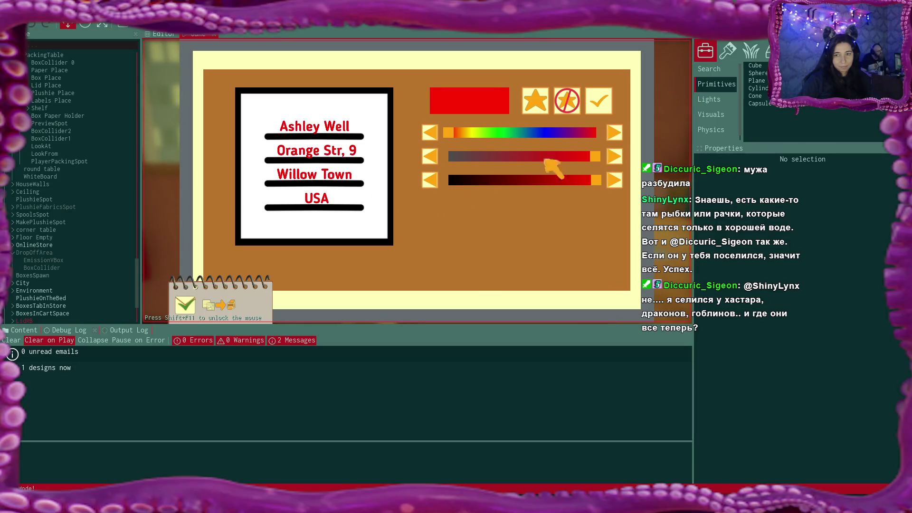
# Change the label colour to magenta, save the design, send it to print and leave the laptop
pyautogui.moveTo(448, 135); pyautogui.dragTo(576, 138)
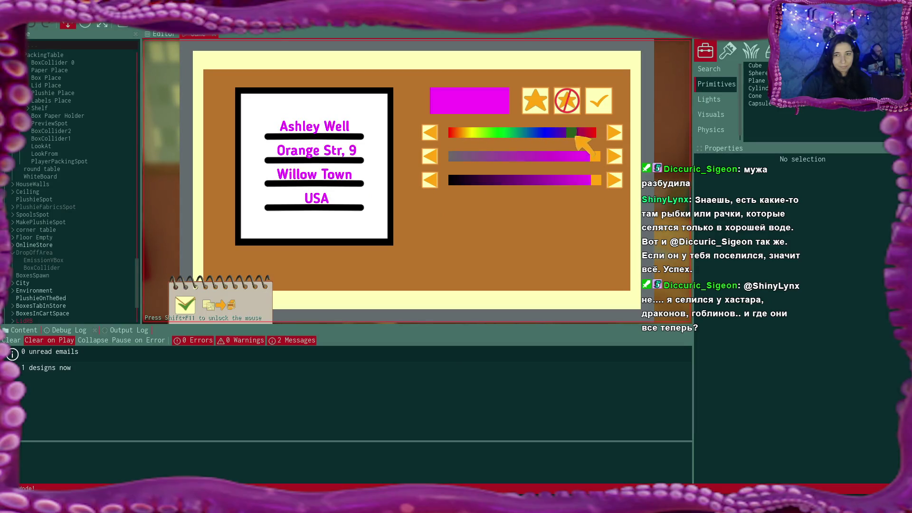
pyautogui.click(532, 102)
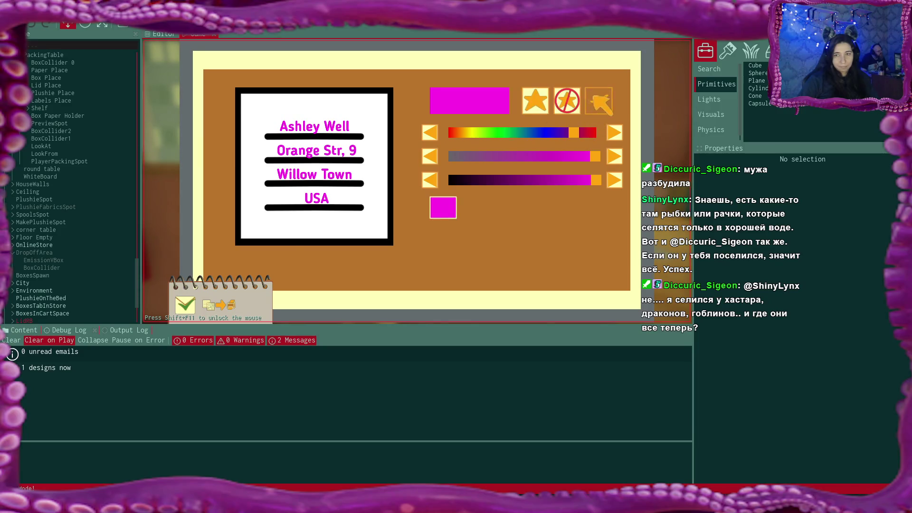
pyautogui.click(296, 161)
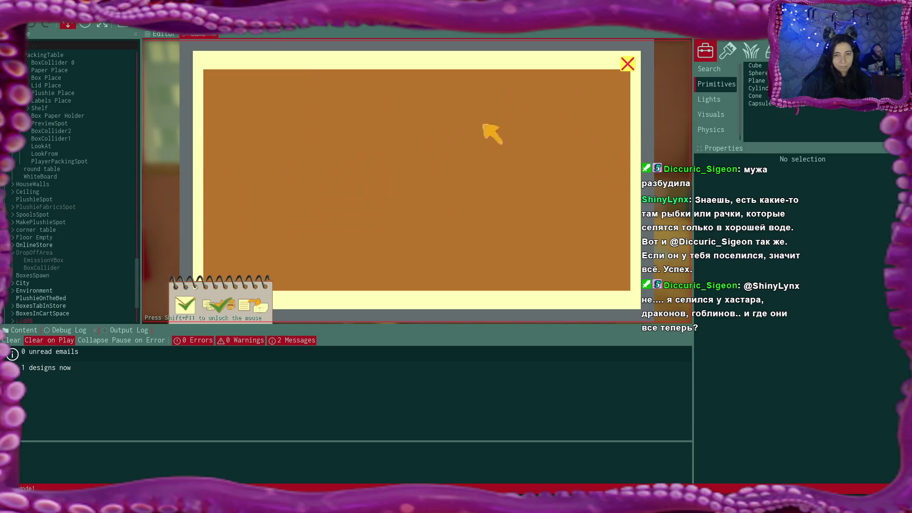
pyautogui.click(628, 66)
pyautogui.click(610, 278)
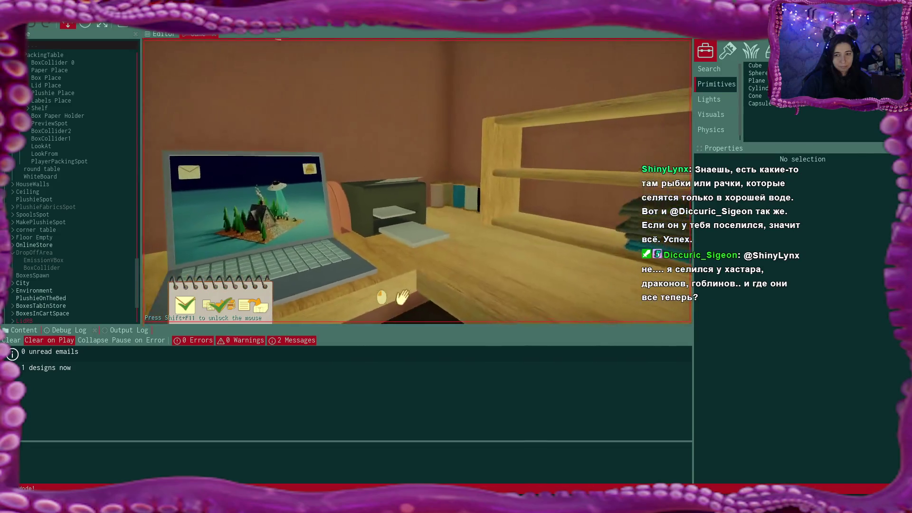
# Carry the printed address label to the packing desk and place it there
pyautogui.click(401, 297)
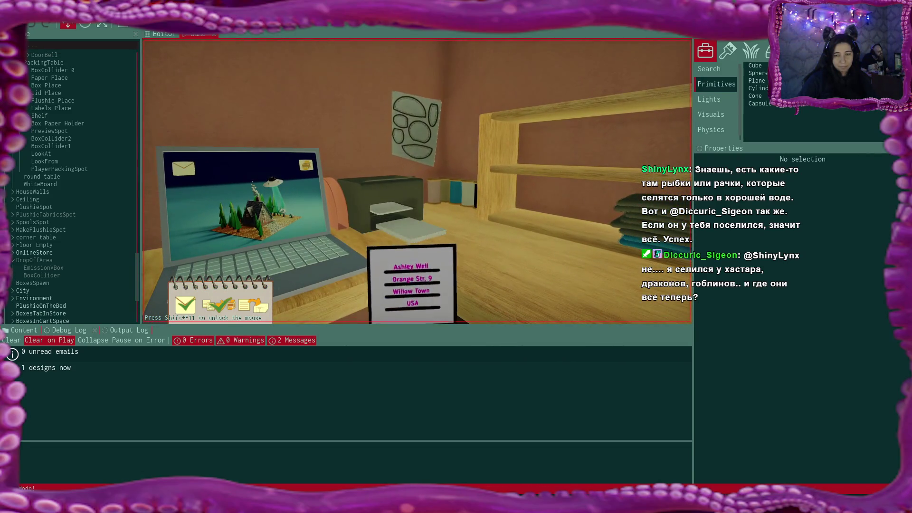
pyautogui.press('w')
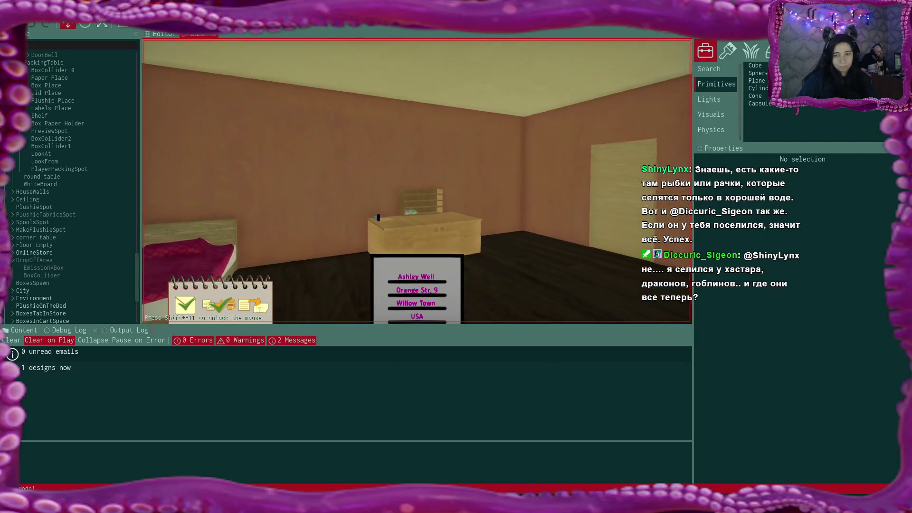
pyautogui.press('w')
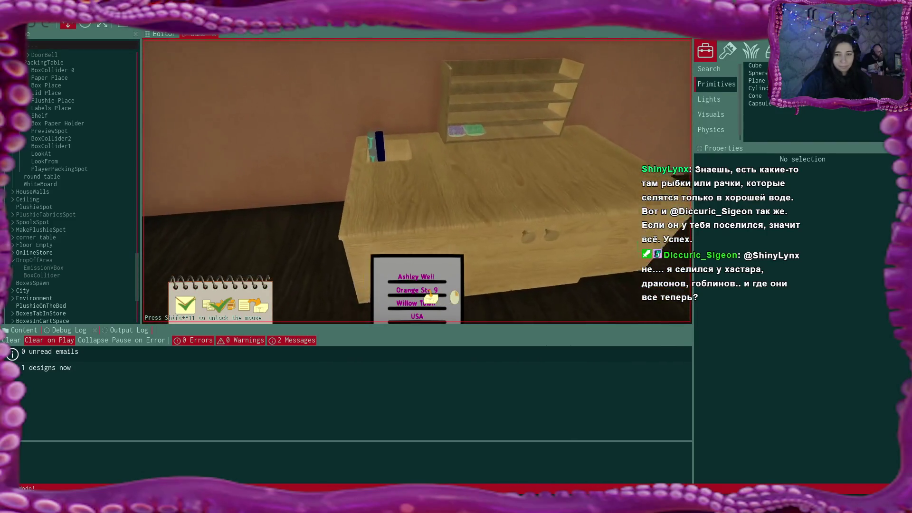
pyautogui.click(425, 160)
pyautogui.press('s')
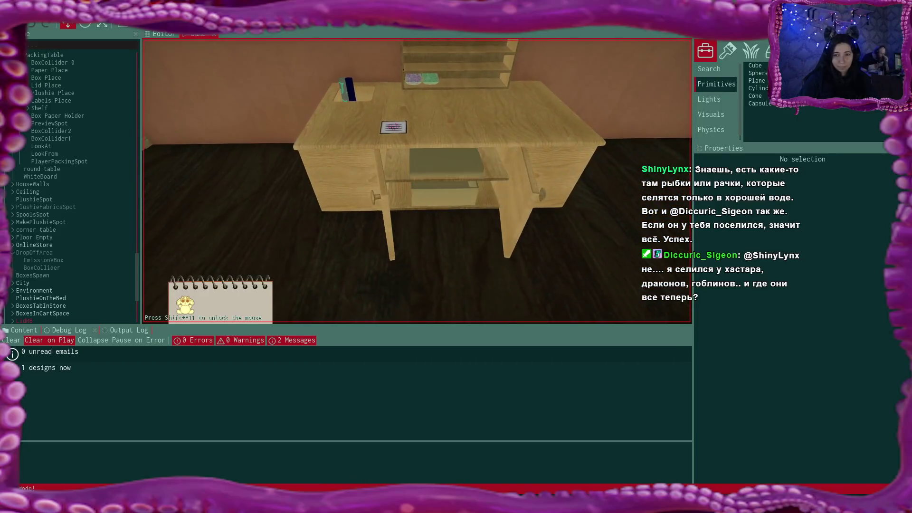
# Set a box from the lower shelf on the desk and put the flat board inside it
pyautogui.click(418, 181)
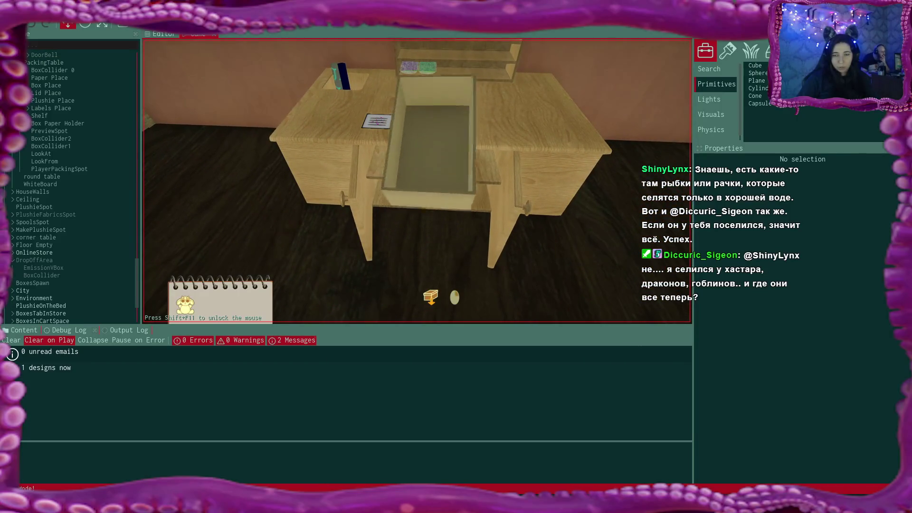
pyautogui.press('w')
pyautogui.click(417, 181)
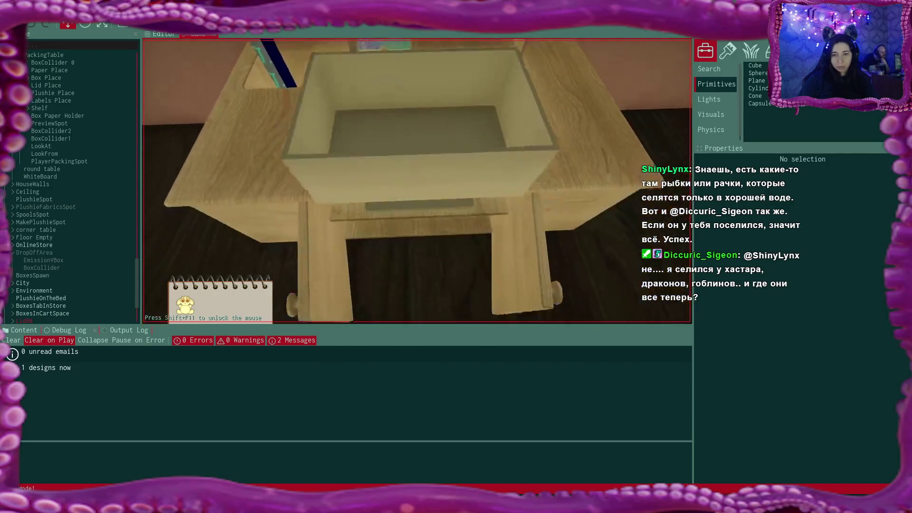
pyautogui.press('s')
pyautogui.click(417, 181)
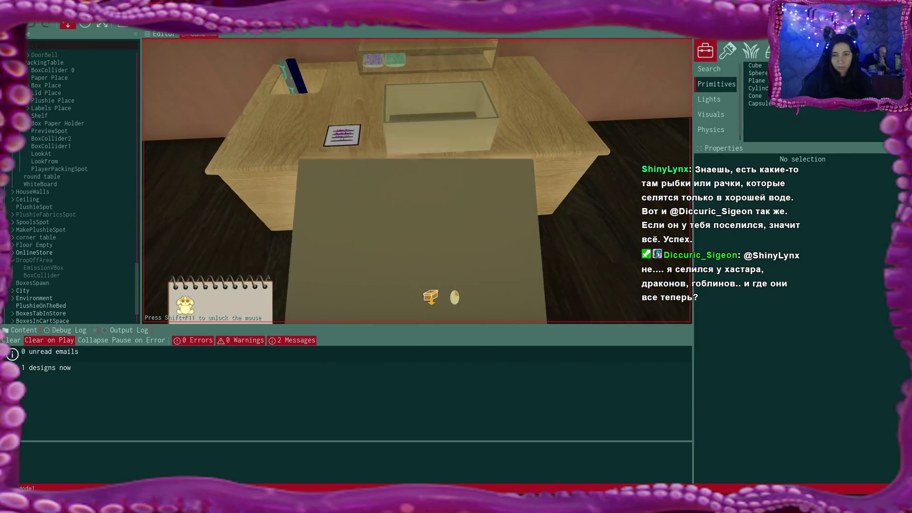
pyautogui.press('w')
pyautogui.click(417, 181)
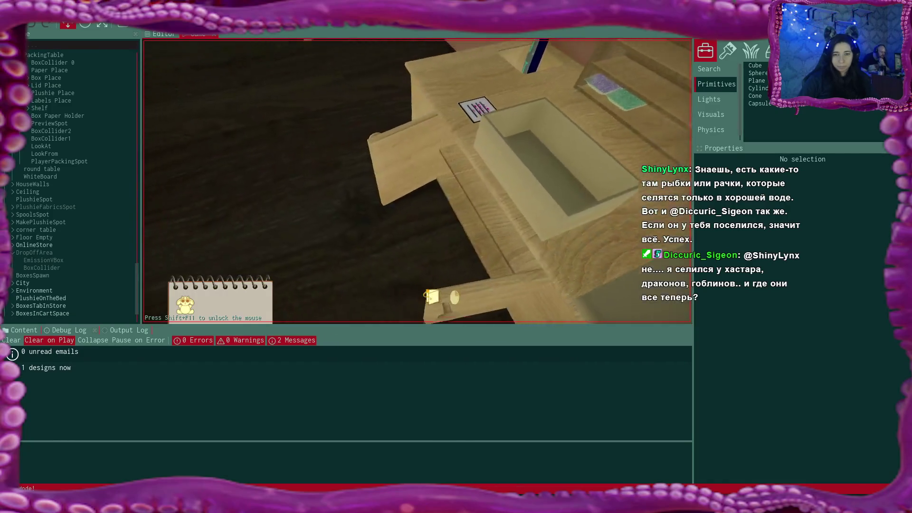
pyautogui.press('w')
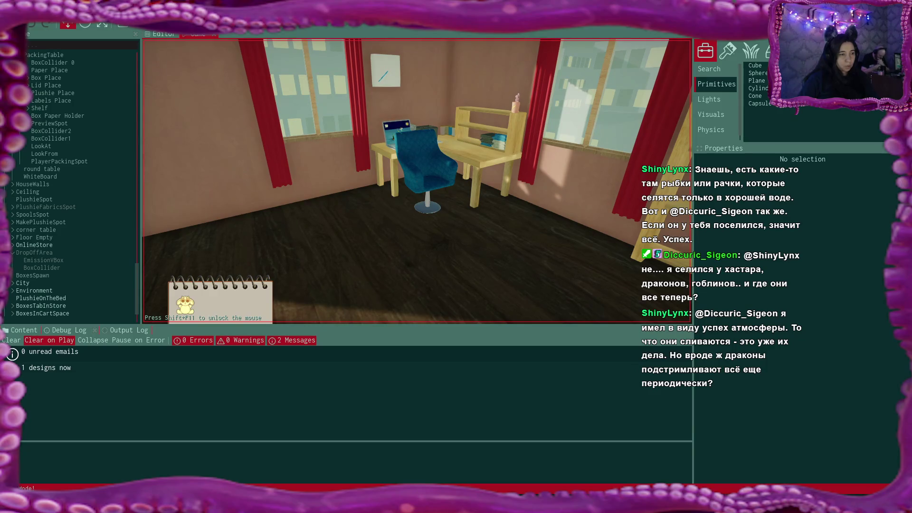
# Pick up the finished white plushie from the fabric shelf and carry it to the packing desk
pyautogui.press('w')
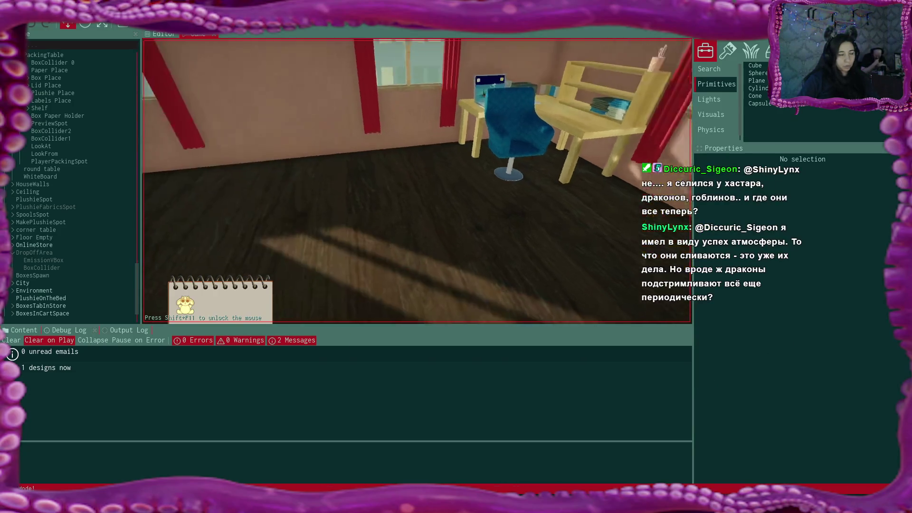
pyautogui.press('e')
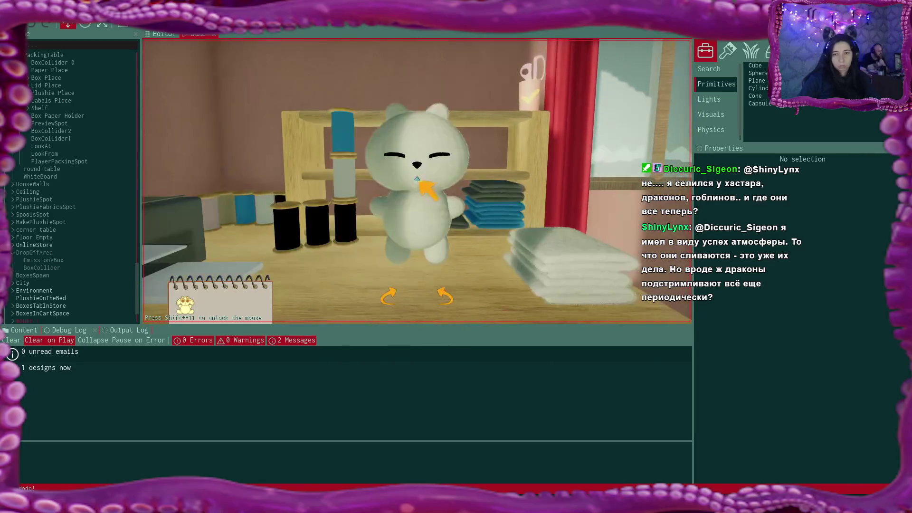
pyautogui.press('e')
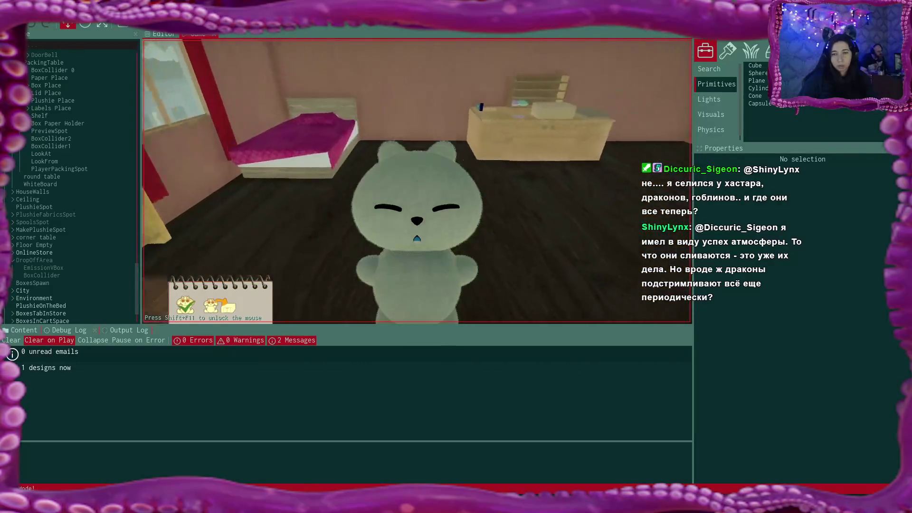
pyautogui.press('w')
pyautogui.press('e')
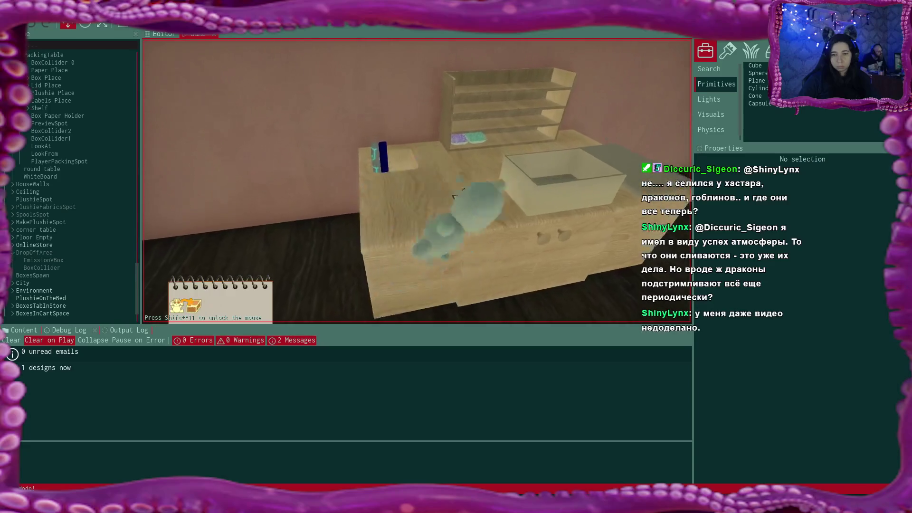
pyautogui.press('w')
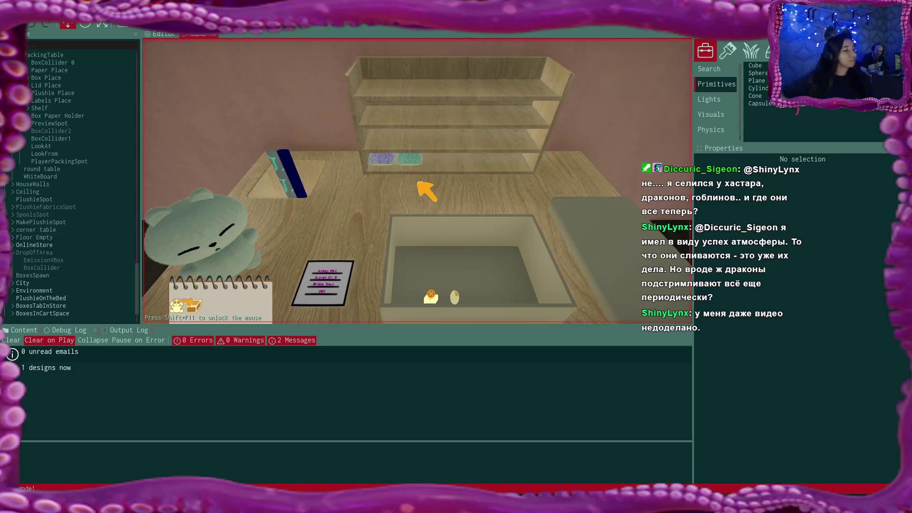
# Put the plushie into the parcel box and seal it with the address label
pyautogui.click(220, 228)
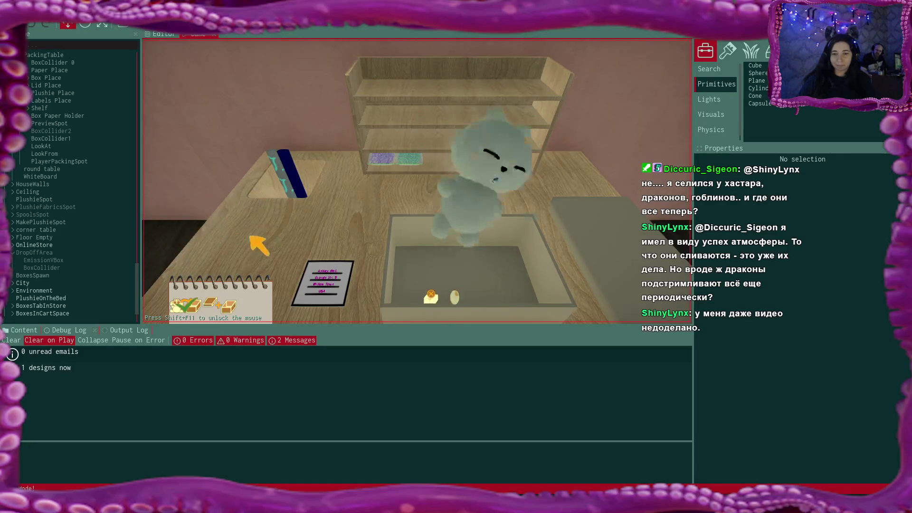
pyautogui.click(573, 230)
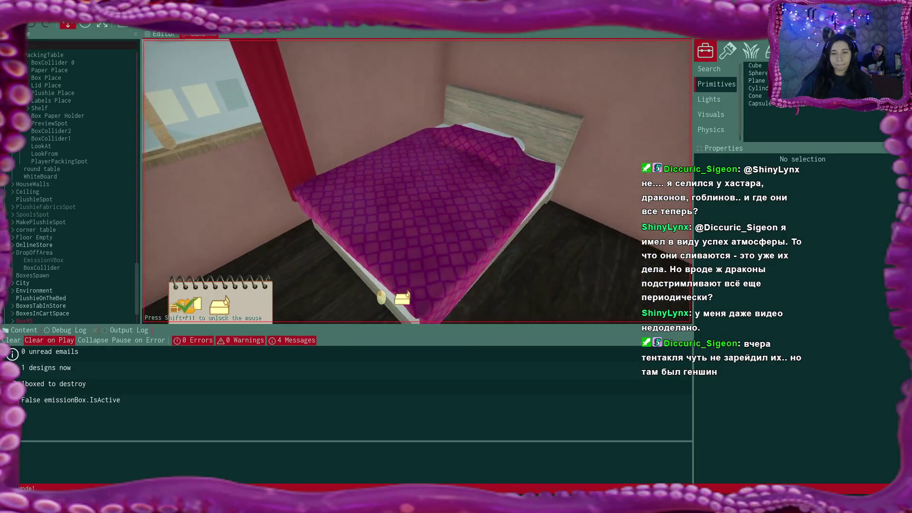
# Sleep in the bed to end the day, wake up next morning and walk to the laptop
pyautogui.click(418, 182)
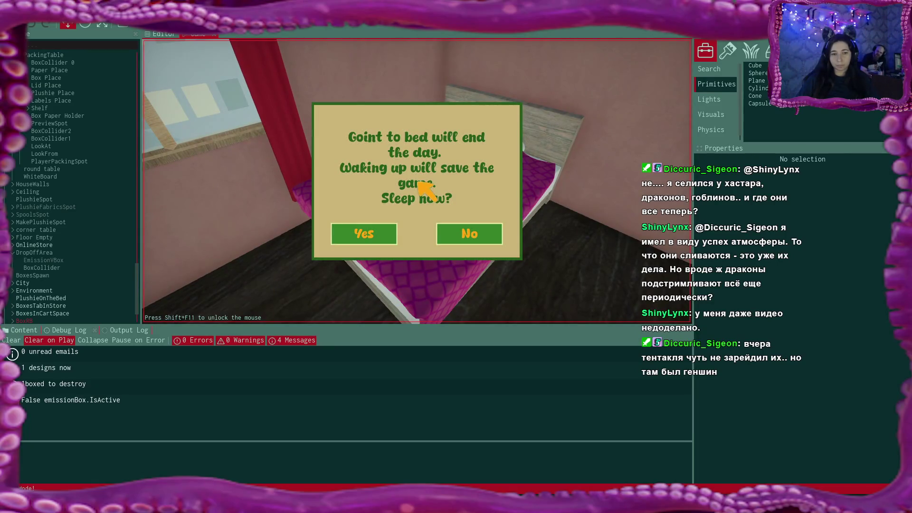
pyautogui.click(363, 234)
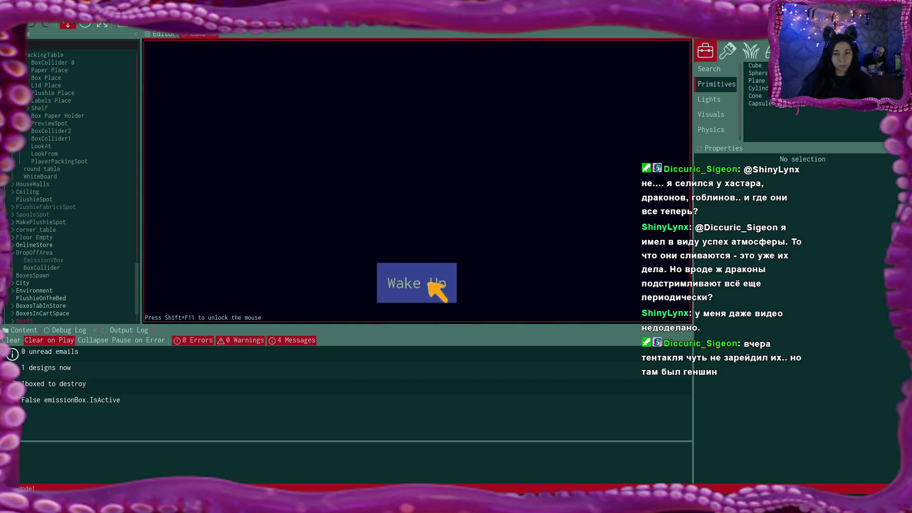
pyautogui.click(428, 282)
pyautogui.press('w')
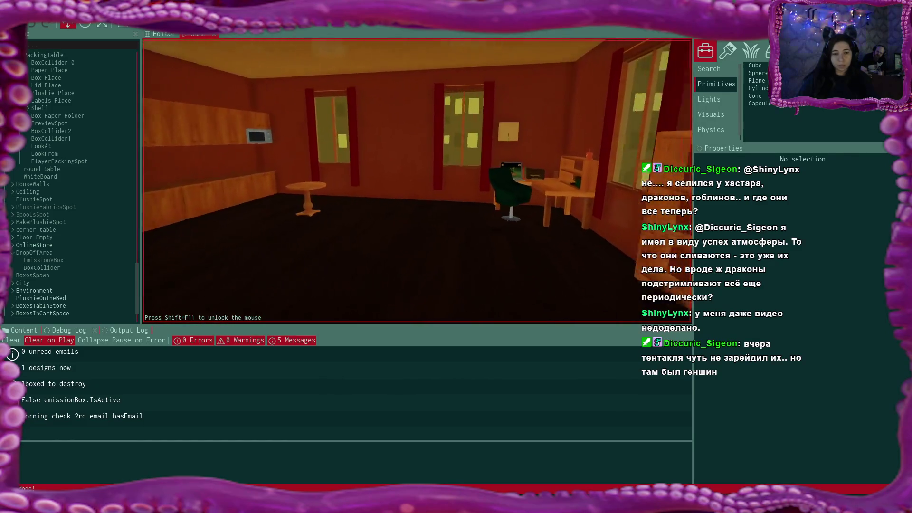
pyautogui.press('w')
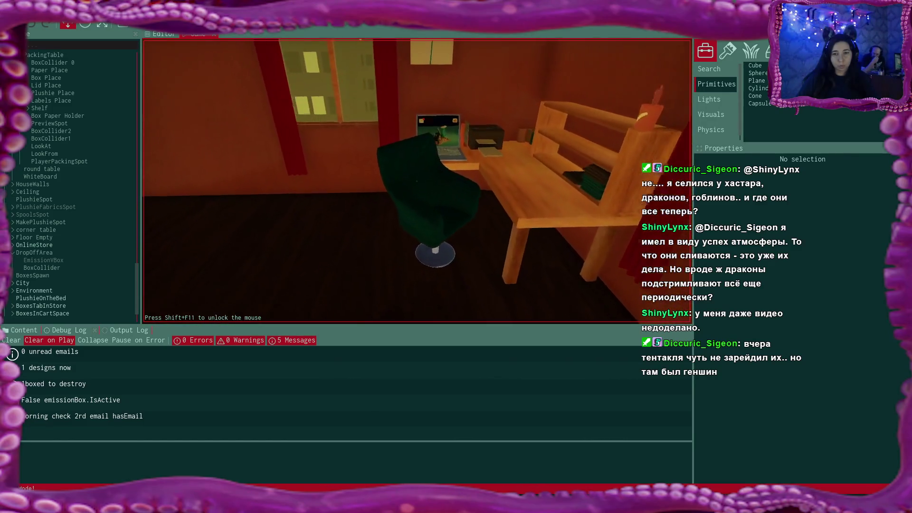
# Read the new unread email and create the shortcut to the supplies website
pyautogui.click(417, 181)
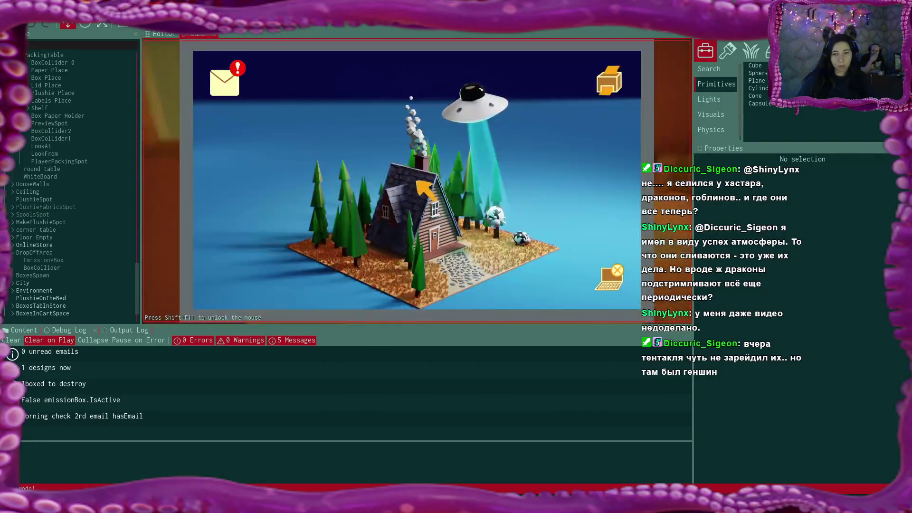
pyautogui.click(228, 82)
pyautogui.click(302, 117)
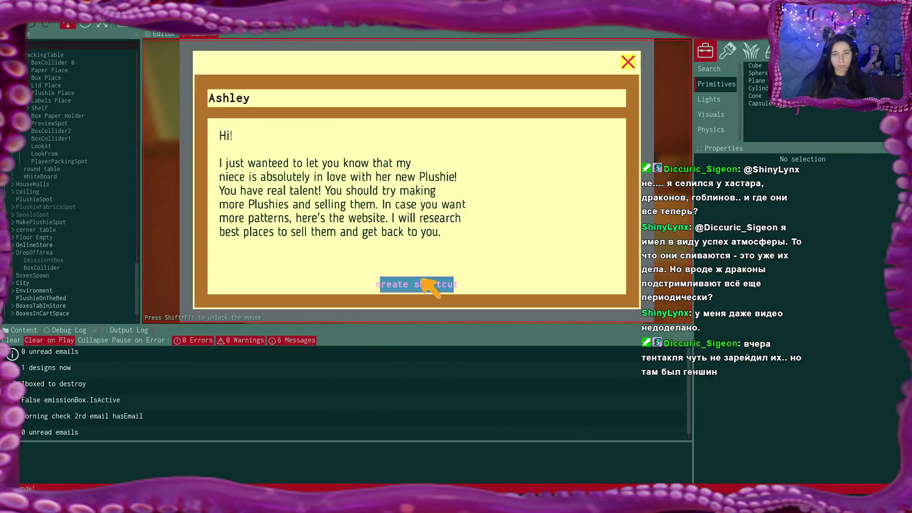
pyautogui.click(399, 285)
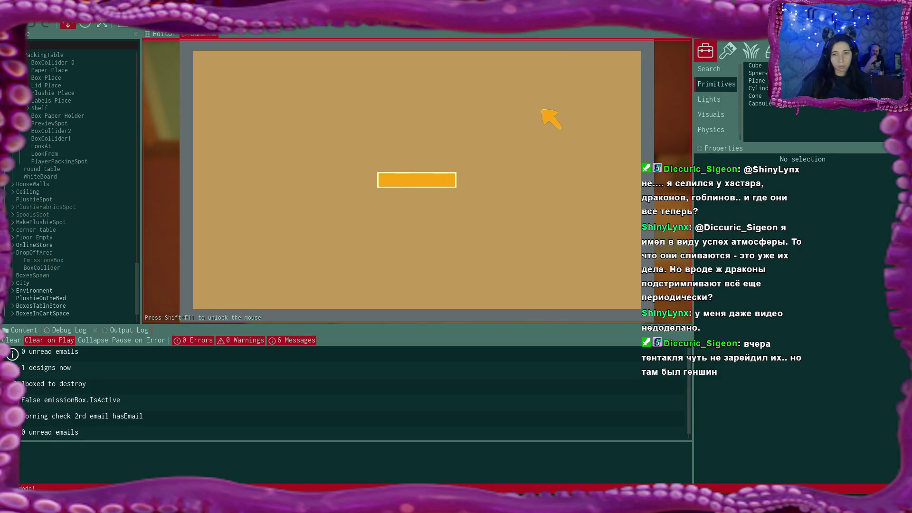
pyautogui.click(628, 62)
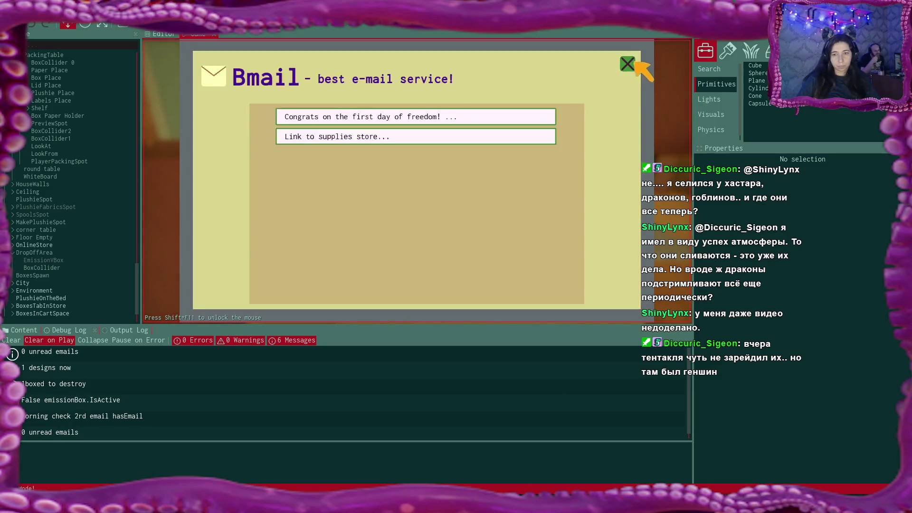
pyautogui.click(628, 62)
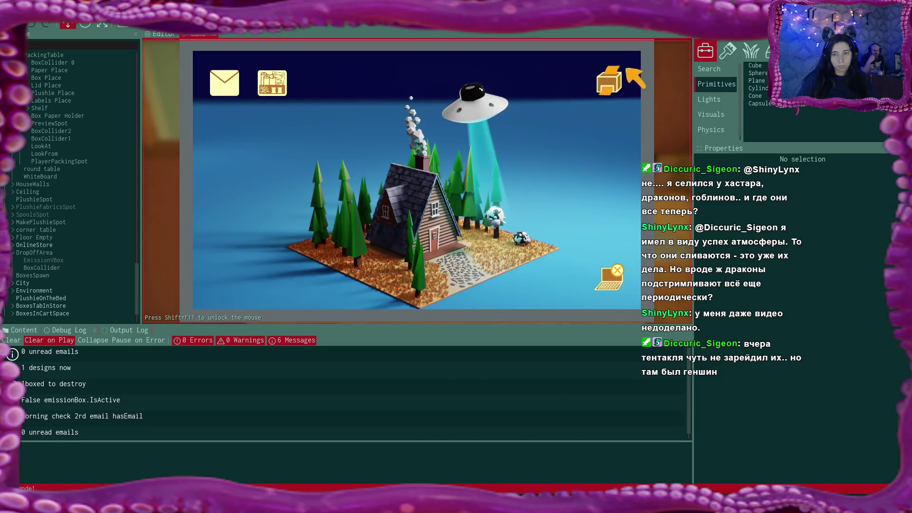
# Buy fabric rolls and boxes in the online supplies shop, pay the $85 order and leave the laptop
pyautogui.click(272, 83)
pyautogui.click(287, 71)
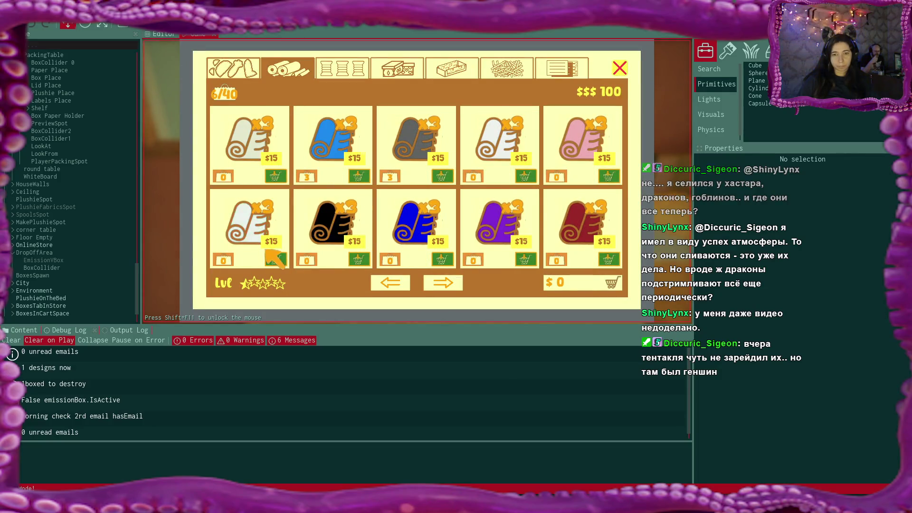
pyautogui.click(442, 258)
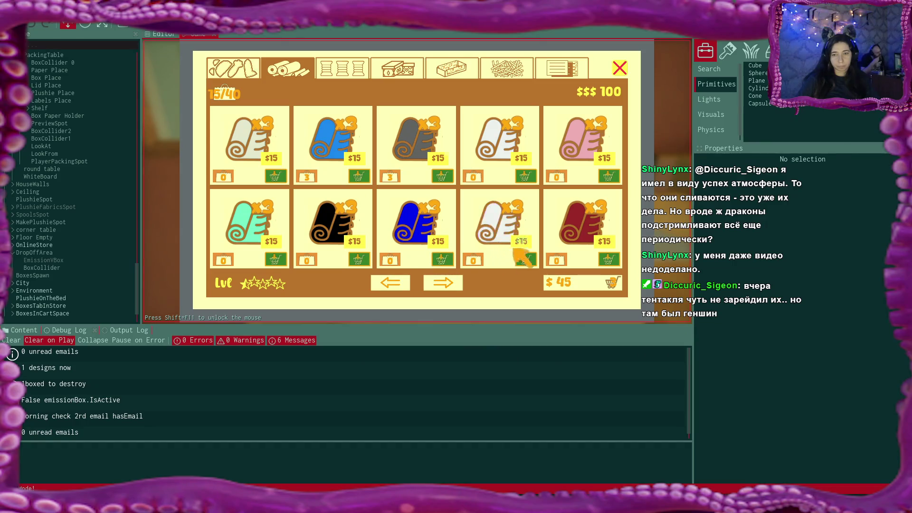
pyautogui.click(397, 69)
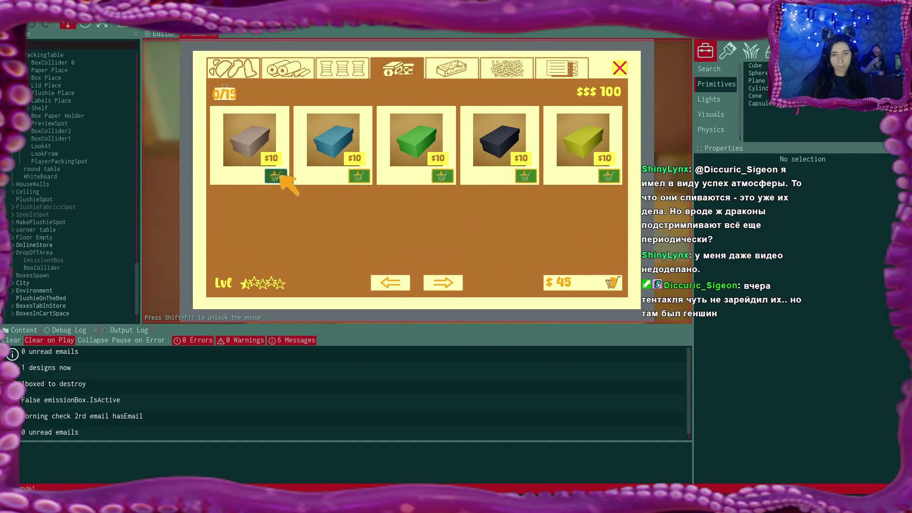
pyautogui.click(358, 177)
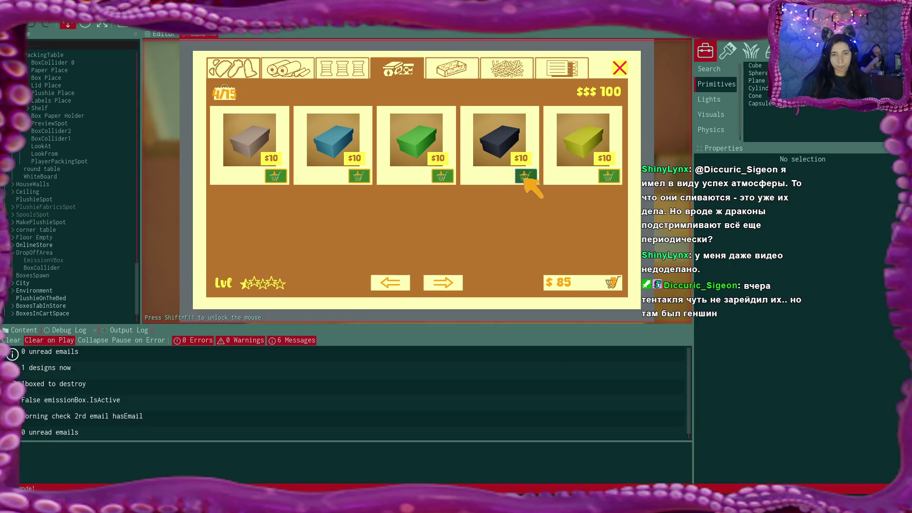
pyautogui.click(594, 288)
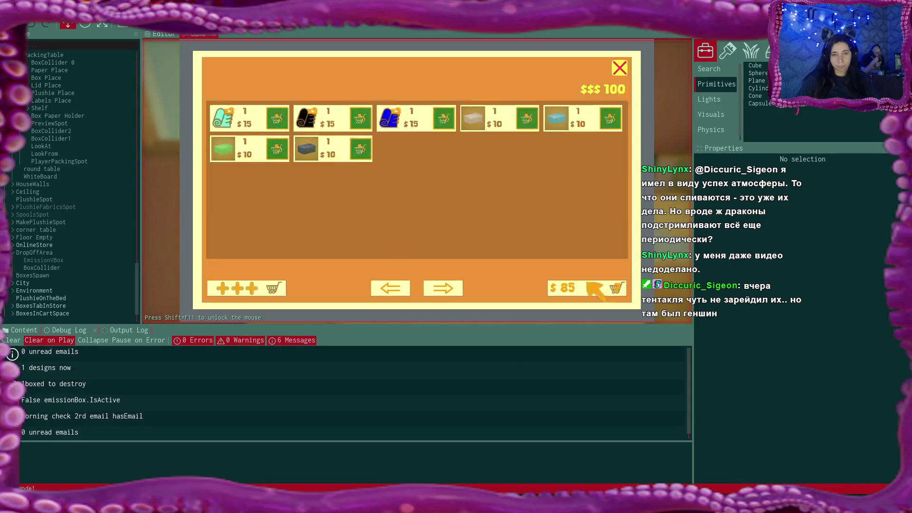
pyautogui.click(594, 289)
pyautogui.click(619, 67)
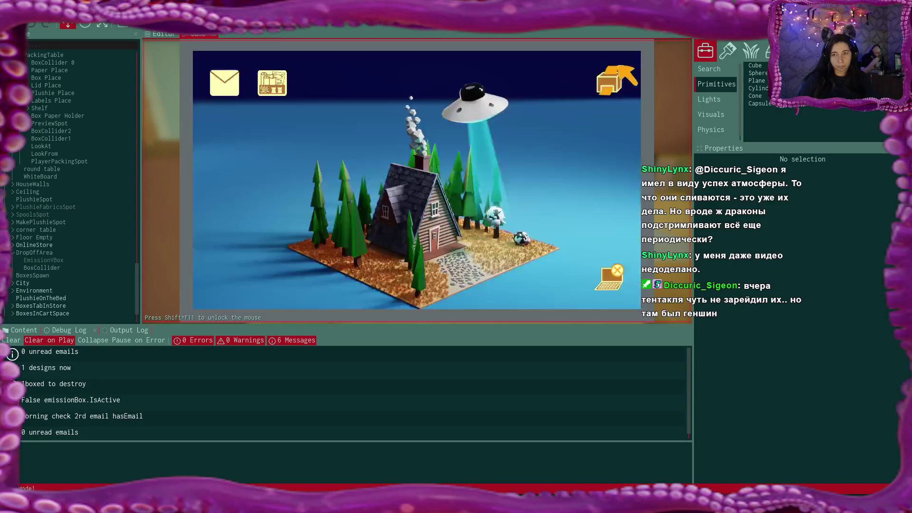
pyautogui.click(610, 280)
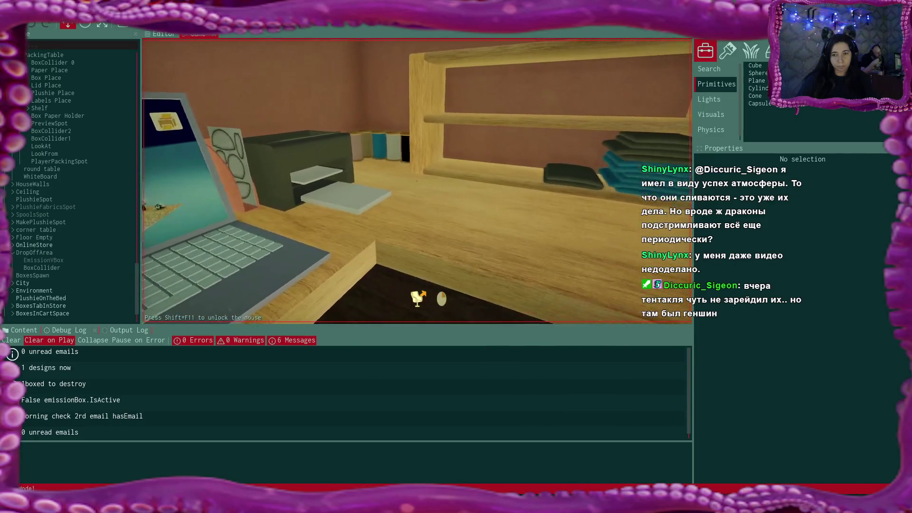
# Walk to the fabric shelf and start making a new blue plushie
pyautogui.press('w')
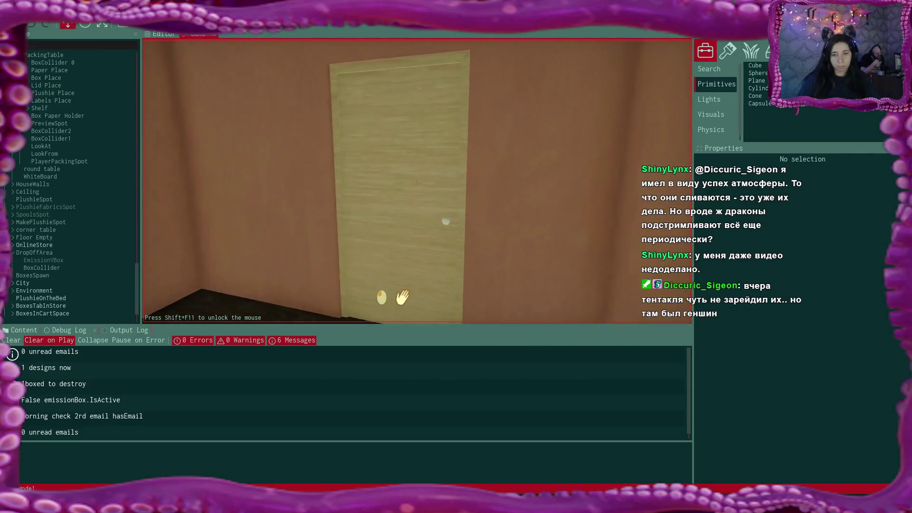
pyautogui.press('w')
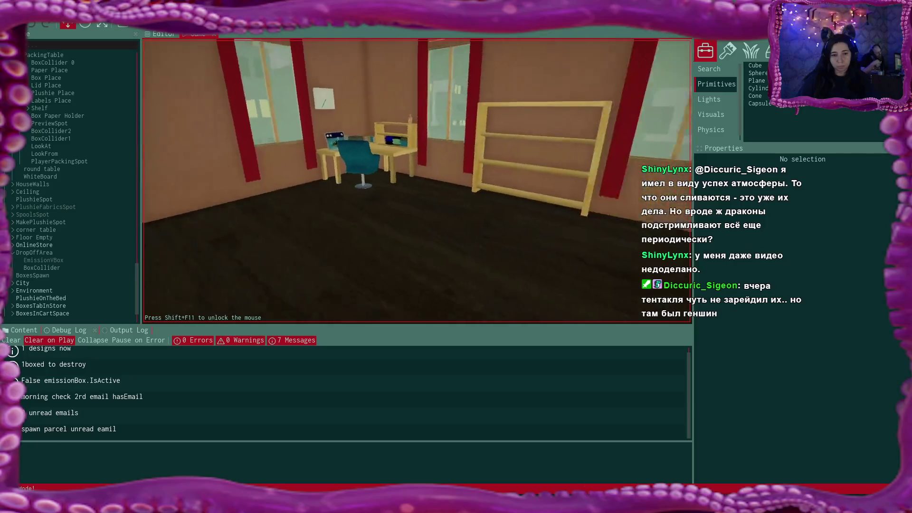
pyautogui.press('w')
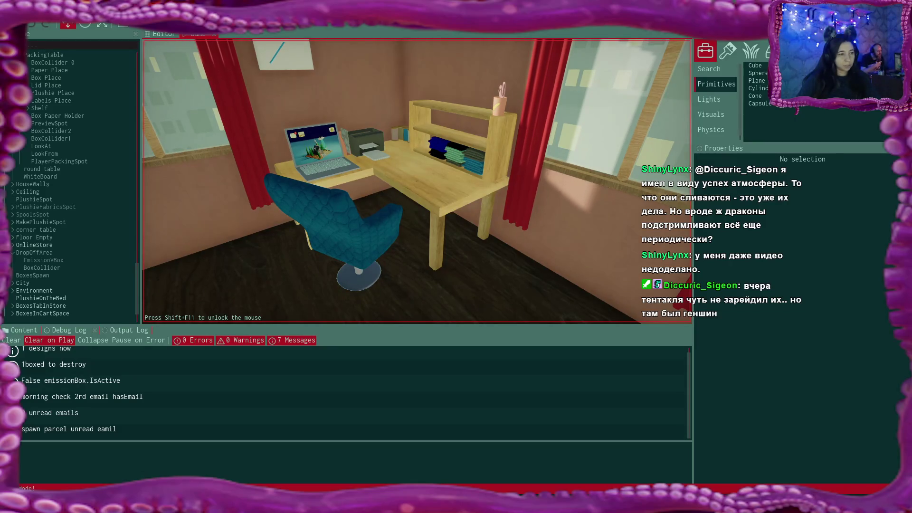
pyautogui.press('w')
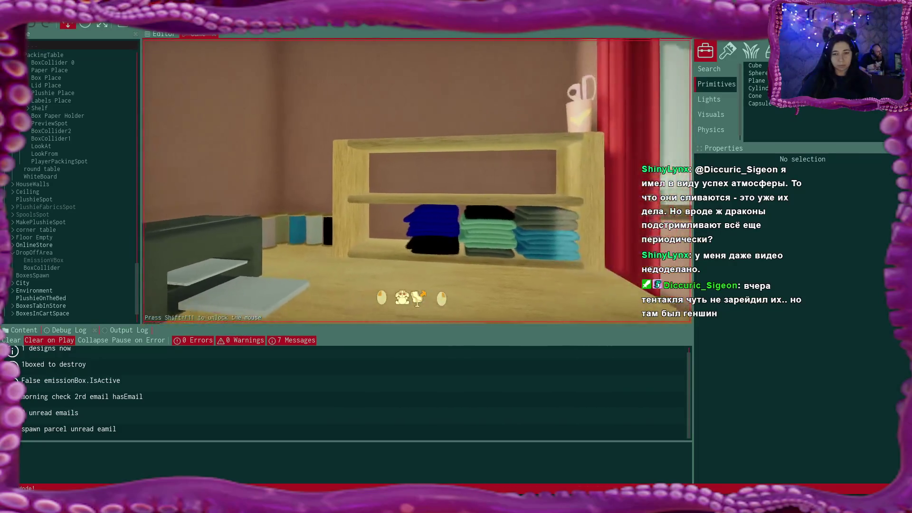
pyautogui.press('d')
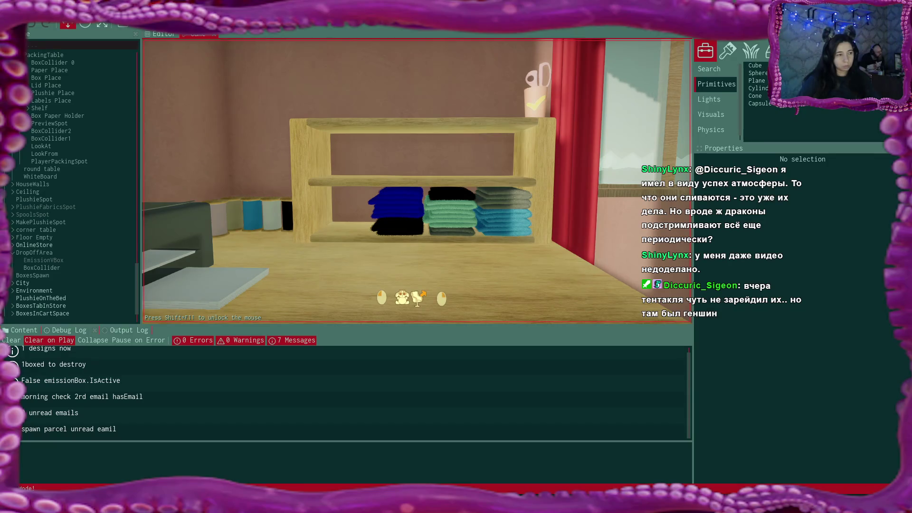
pyautogui.click(419, 296)
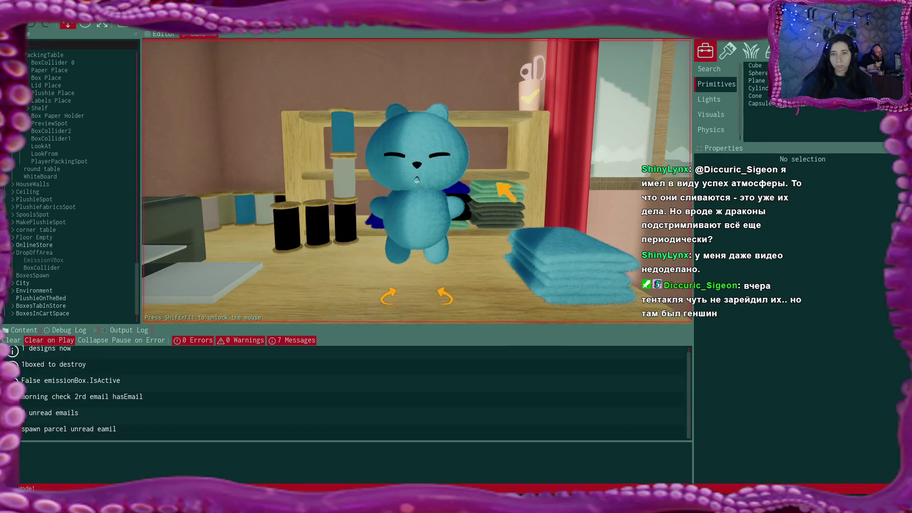
# Recolour the plushie with a black body and a mint belly and face with eyes
pyautogui.click(573, 241)
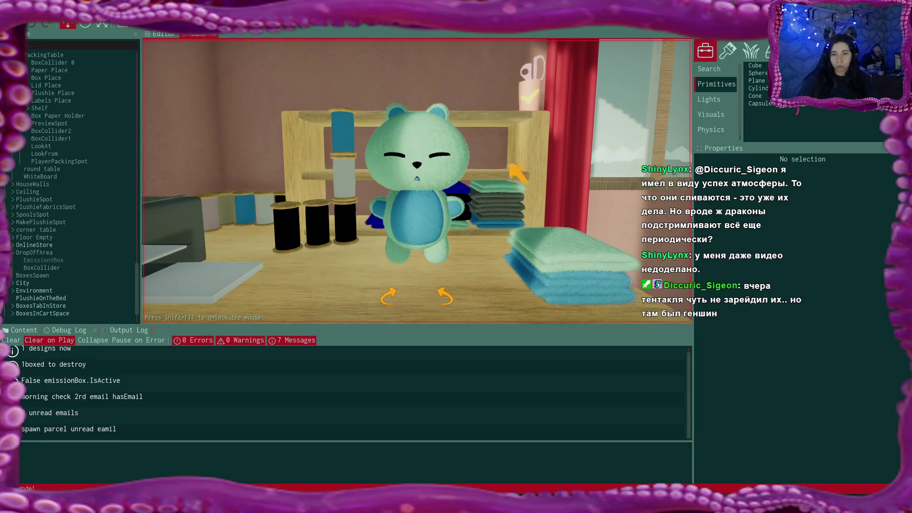
pyautogui.click(534, 103)
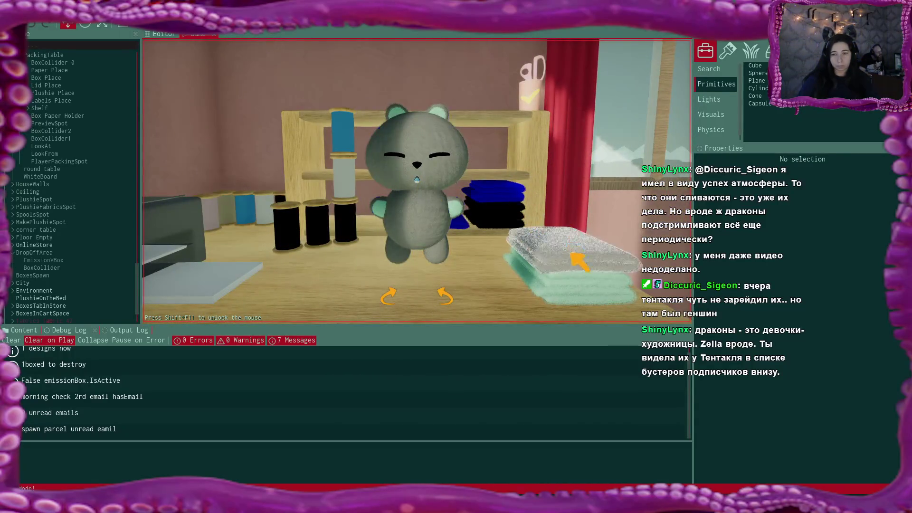
pyautogui.click(550, 217)
pyautogui.click(433, 222)
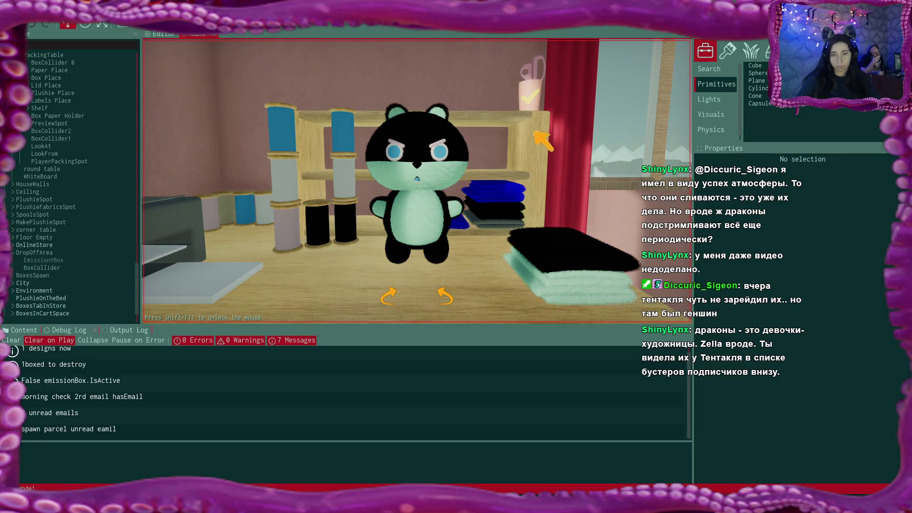
# Place the finished plushie on the shelf, walk to the desk and open its cabinet doors
pyautogui.press('e')
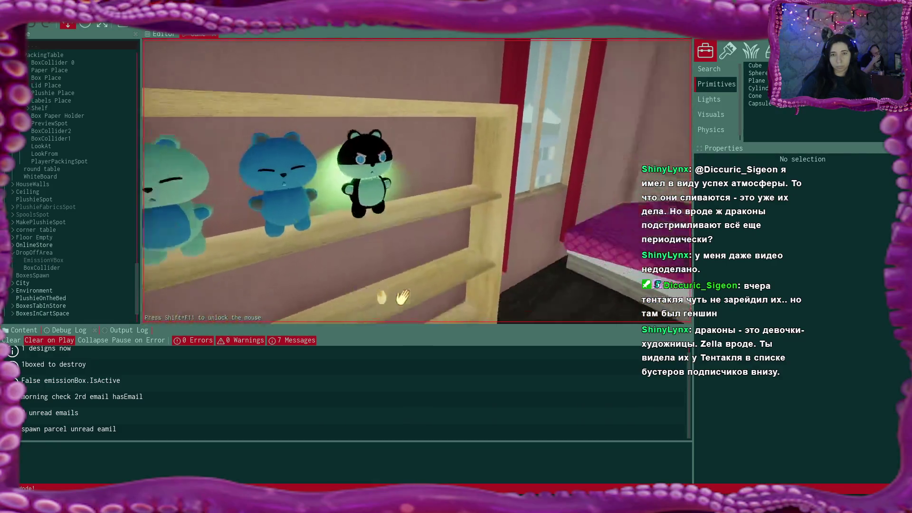
pyautogui.press('w')
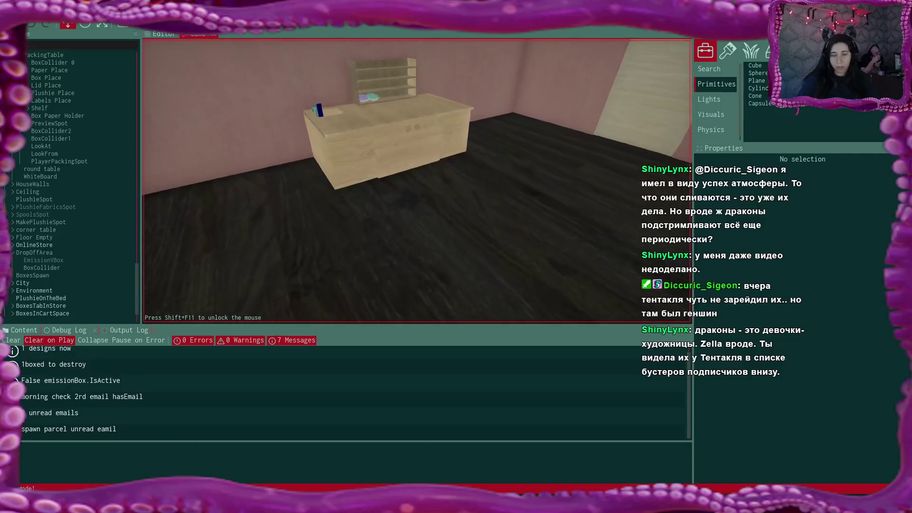
pyautogui.press('w')
pyautogui.press('e')
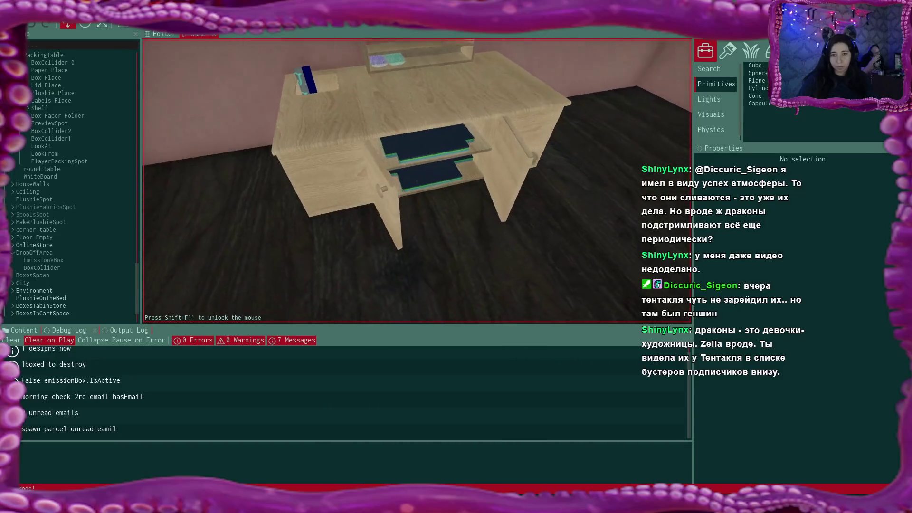
pyautogui.press('a')
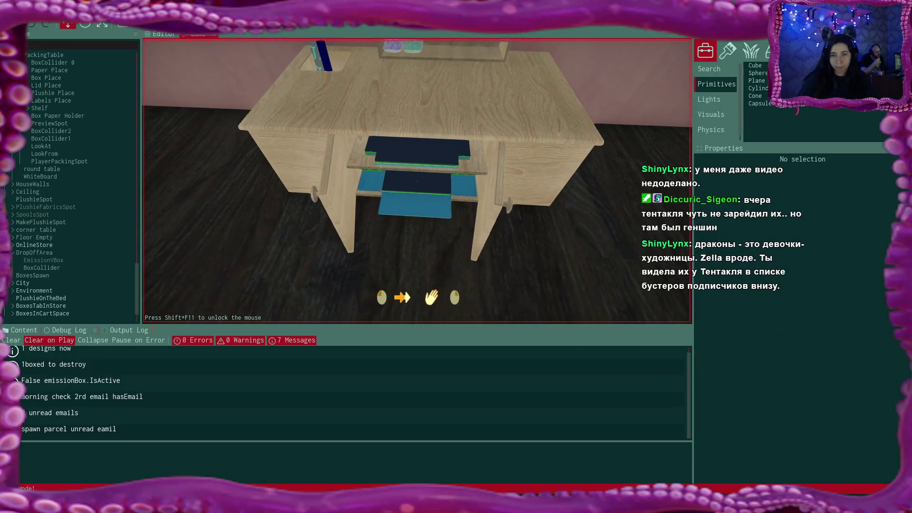
# Set a green parcel box on the packing table and pick up its lid
pyautogui.click(417, 181)
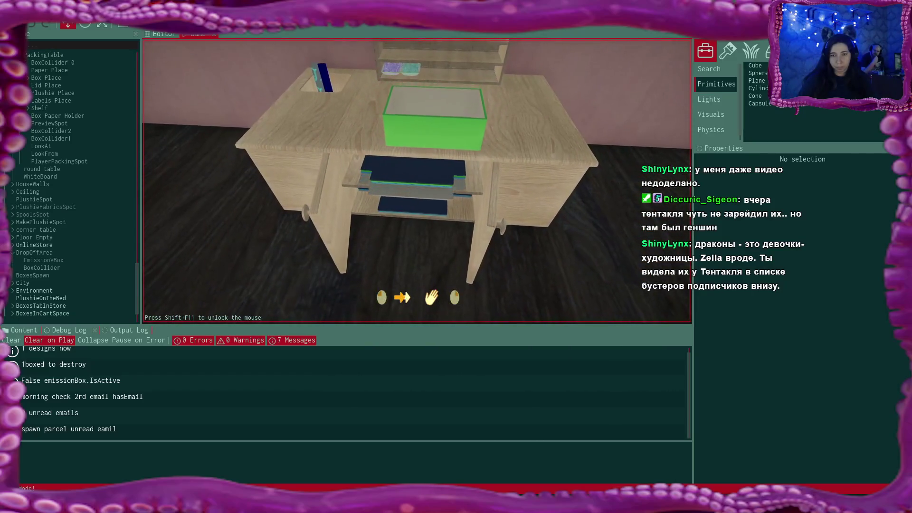
pyautogui.click(417, 181)
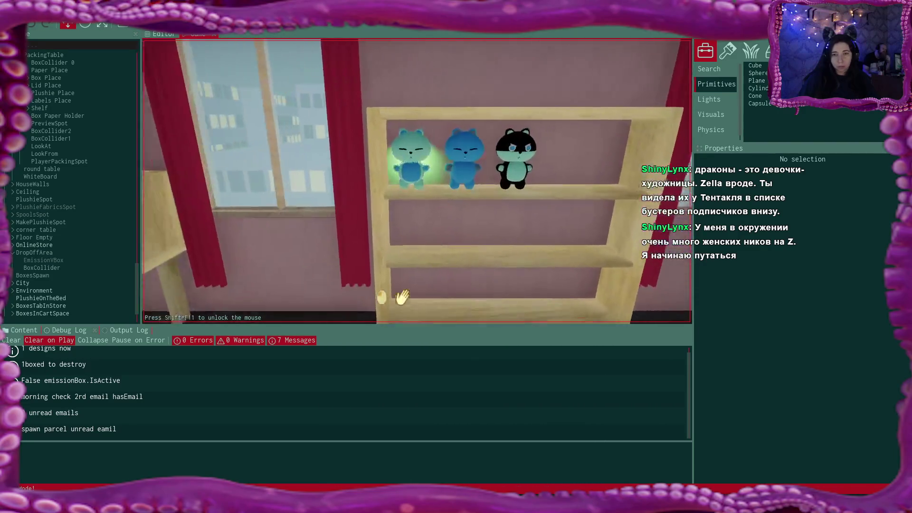
# Pick up the teal plushie from the shelf and start using the laptop
pyautogui.click(401, 300)
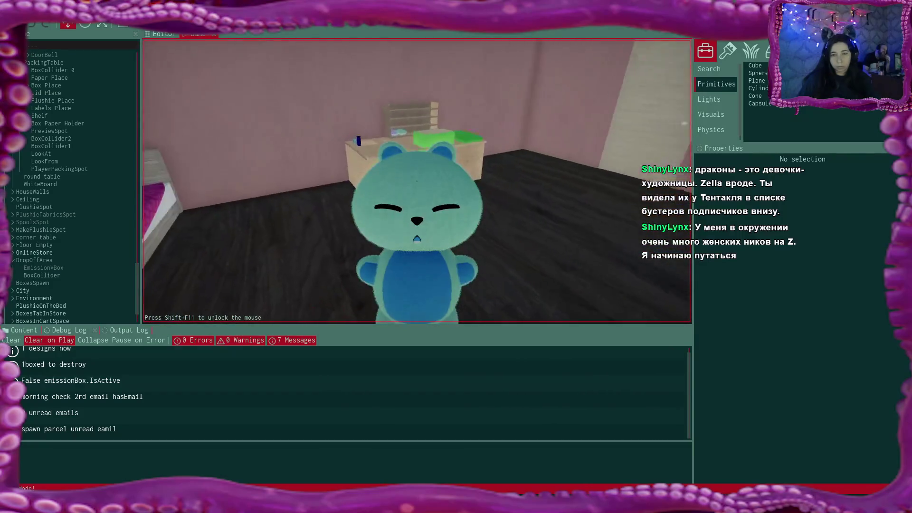
pyautogui.click(417, 180)
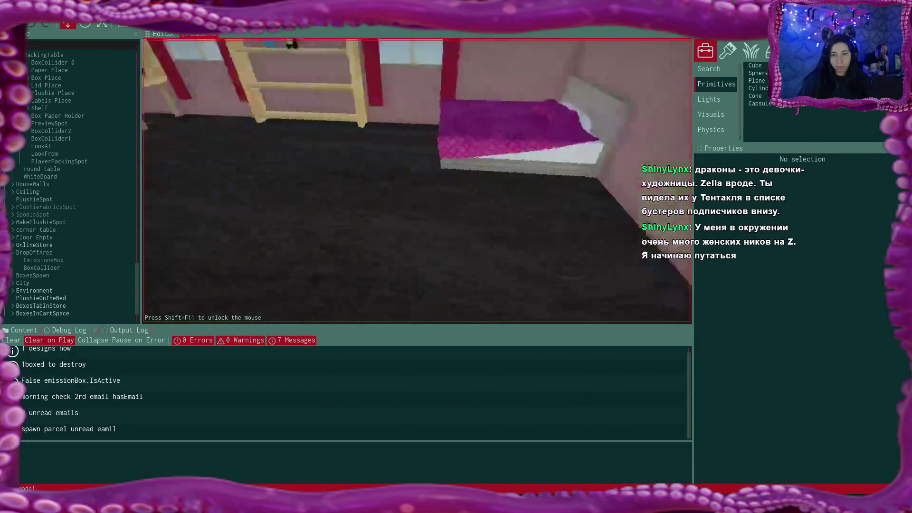
pyautogui.press('w')
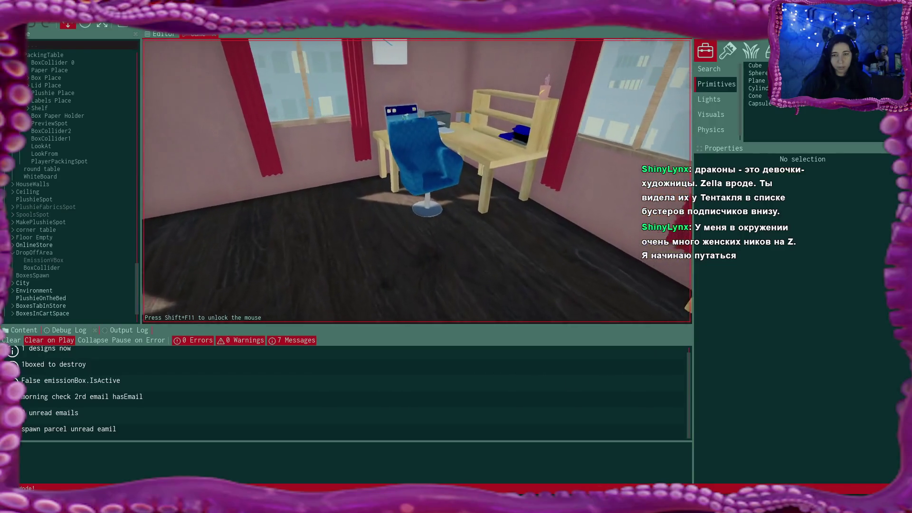
pyautogui.click(416, 182)
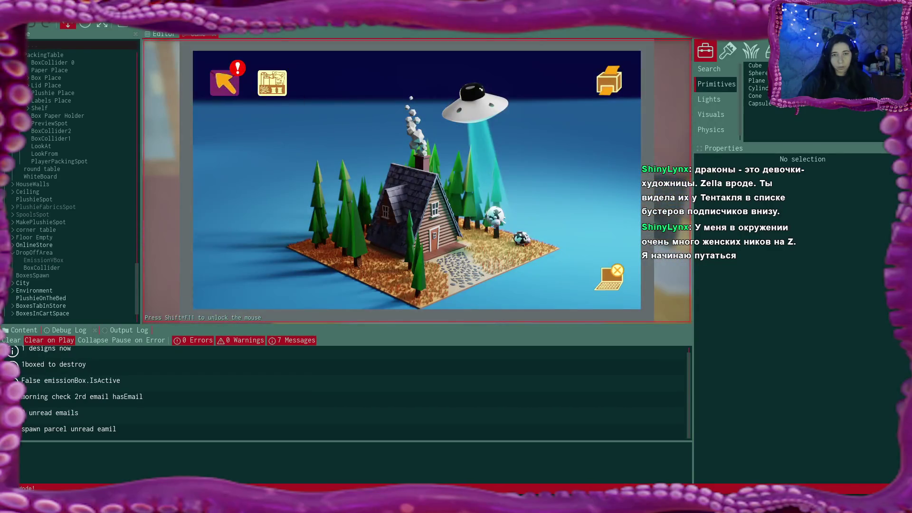
# Open the online shop from Ashley's Bmail email and confirm the shop name
pyautogui.click(225, 77)
pyautogui.click(413, 144)
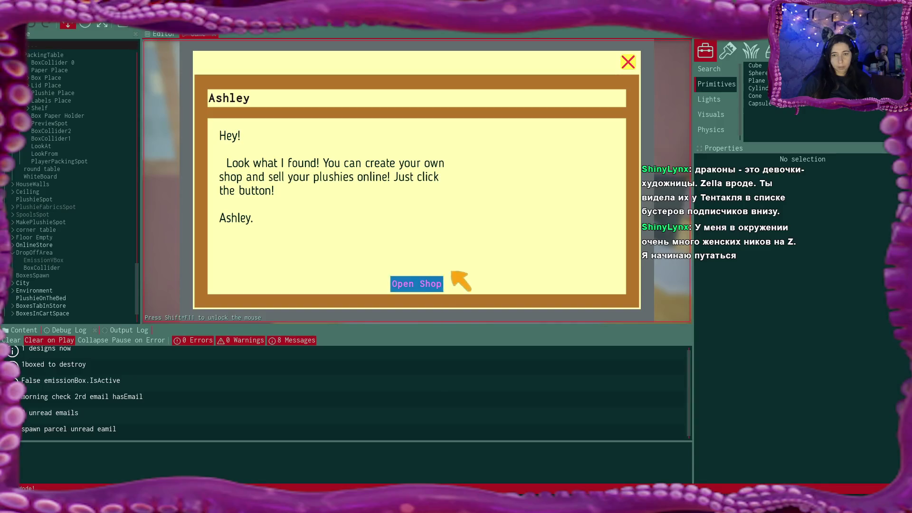
pyautogui.click(442, 282)
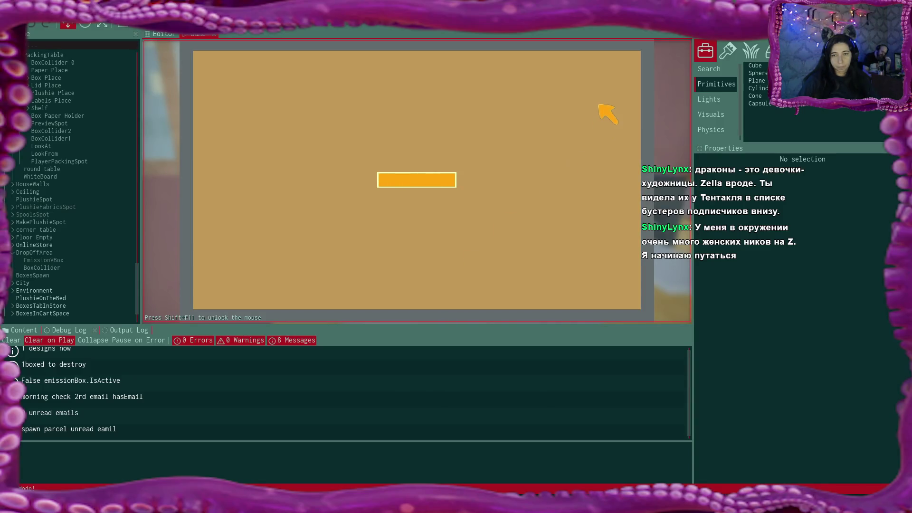
pyautogui.click(631, 66)
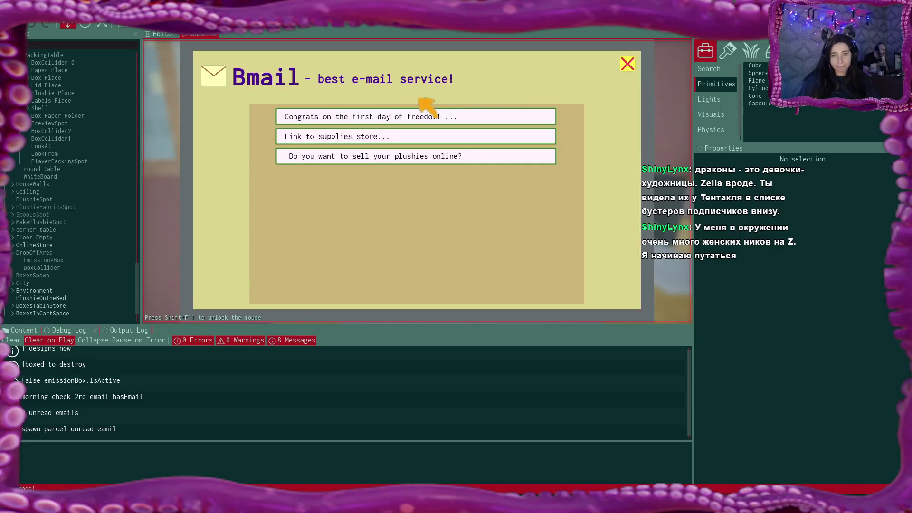
pyautogui.click(628, 65)
pyautogui.click(331, 85)
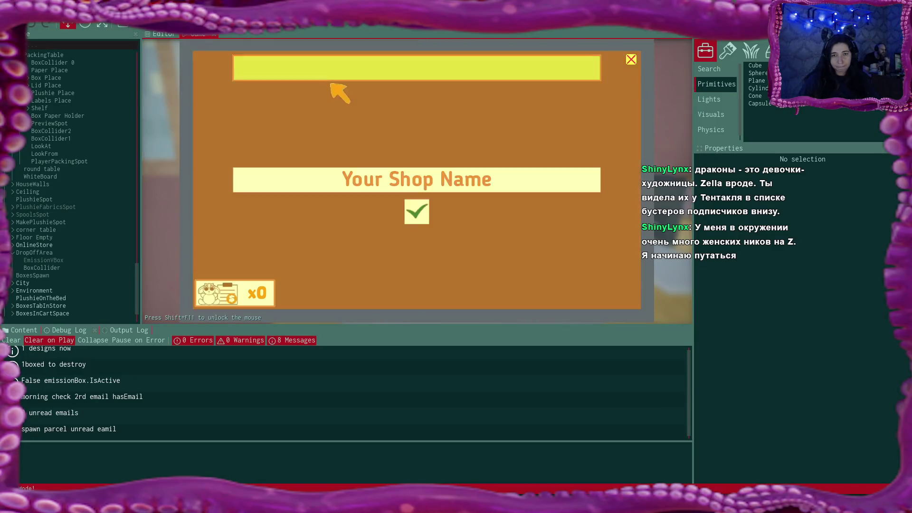
pyautogui.click(416, 209)
# List the teal plushie at $25, the blue one at a lowered price, and start the next listing
pyautogui.click(626, 294)
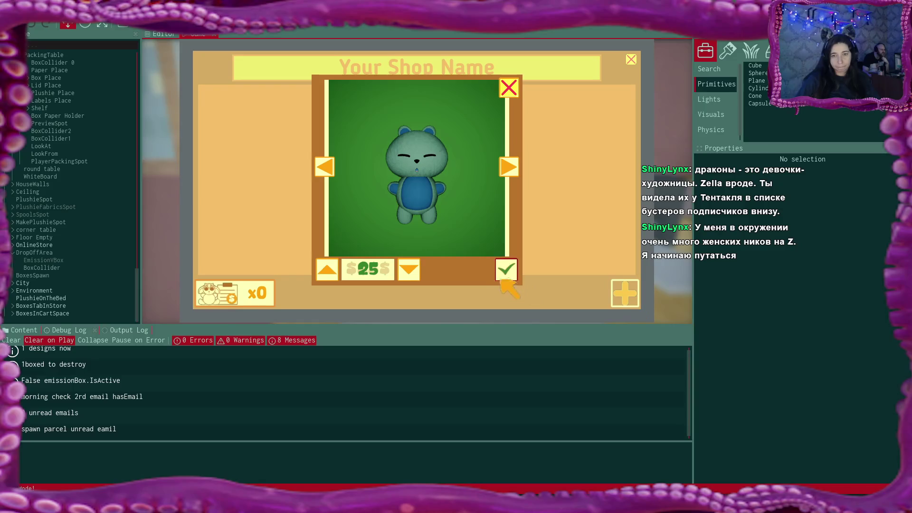
pyautogui.click(506, 270)
pyautogui.click(626, 293)
pyautogui.click(409, 269)
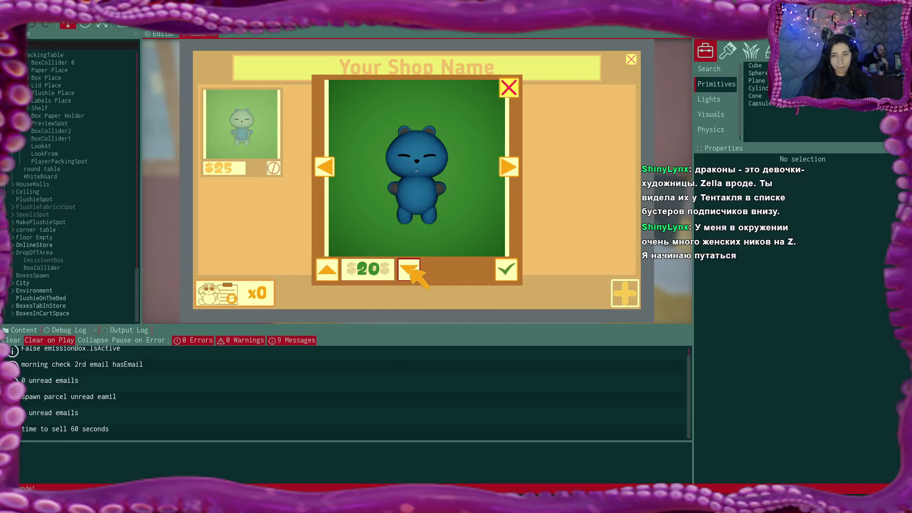
pyautogui.click(506, 270)
pyautogui.click(624, 293)
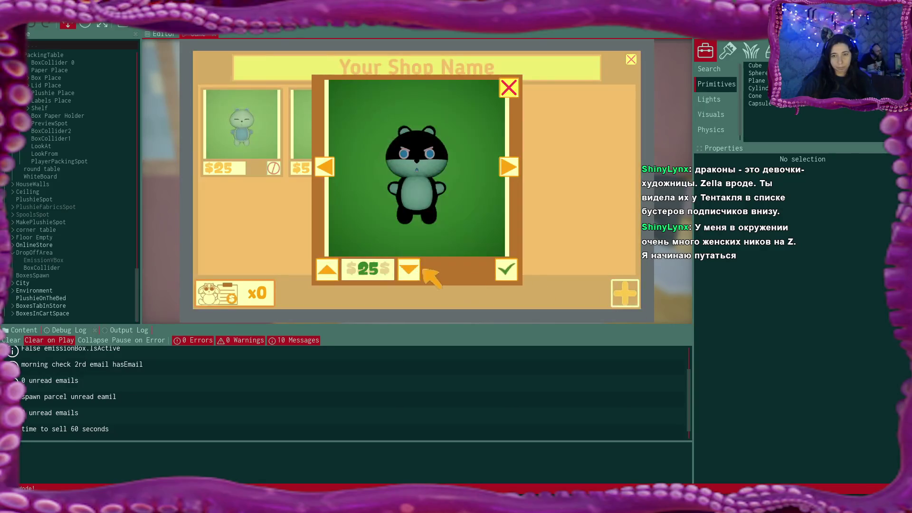
pyautogui.click(408, 269)
# List the black plushie, wait for sales, and show the first sold order's address label
pyautogui.click(507, 270)
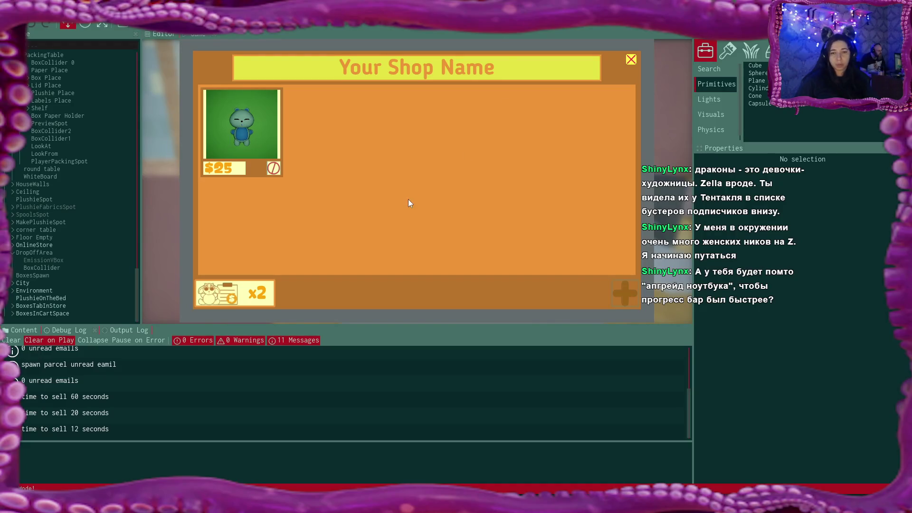
pyautogui.click(265, 296)
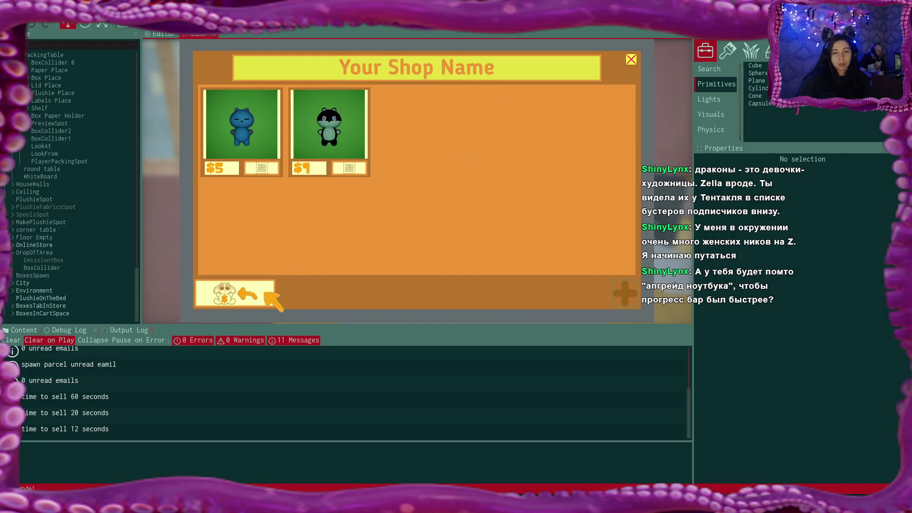
pyautogui.click(261, 169)
pyautogui.click(349, 168)
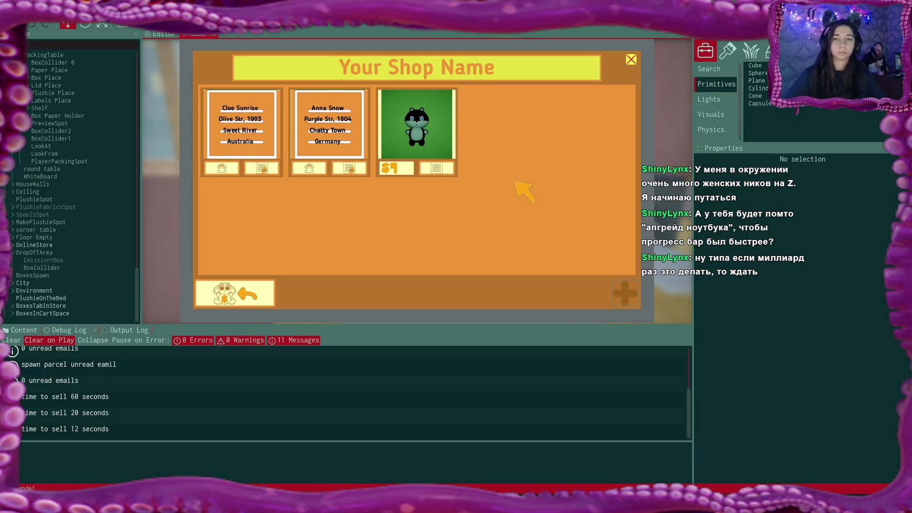
pyautogui.click(441, 170)
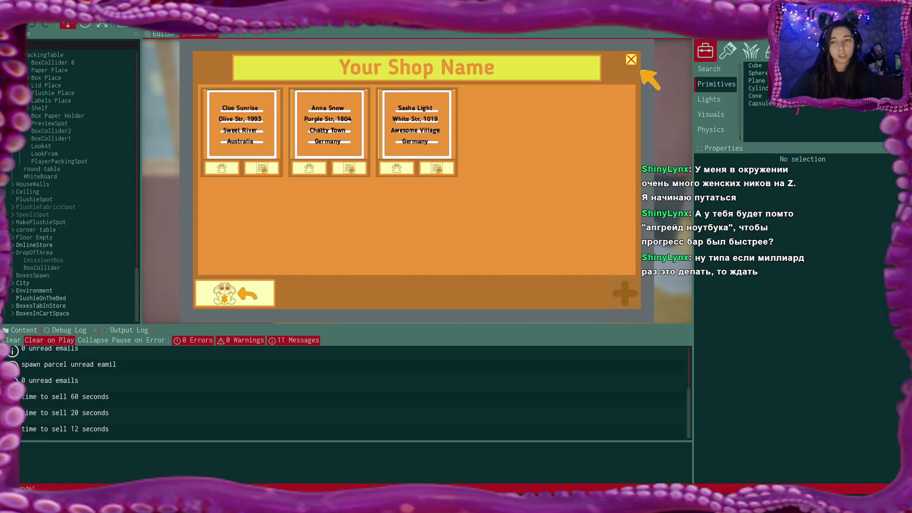
pyautogui.click(630, 60)
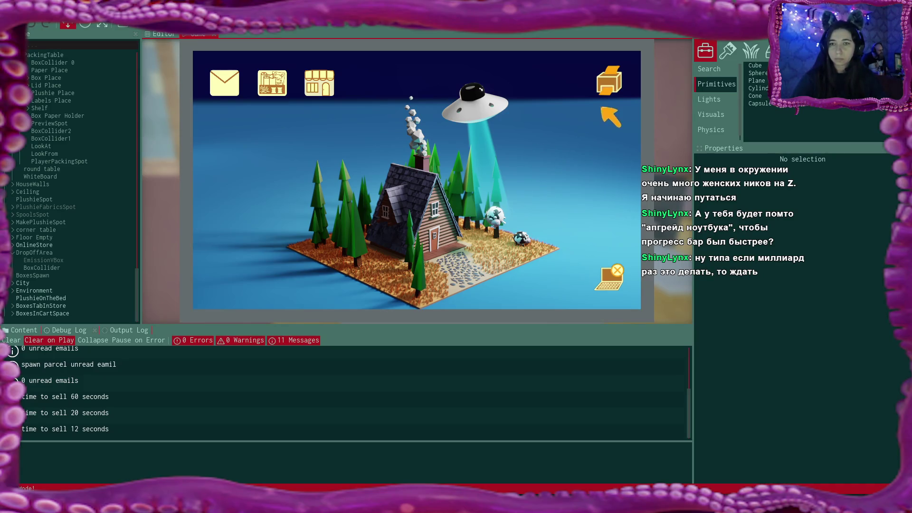
# Print the Anna Snow and Sasha Light address labels from the printing panel
pyautogui.click(610, 84)
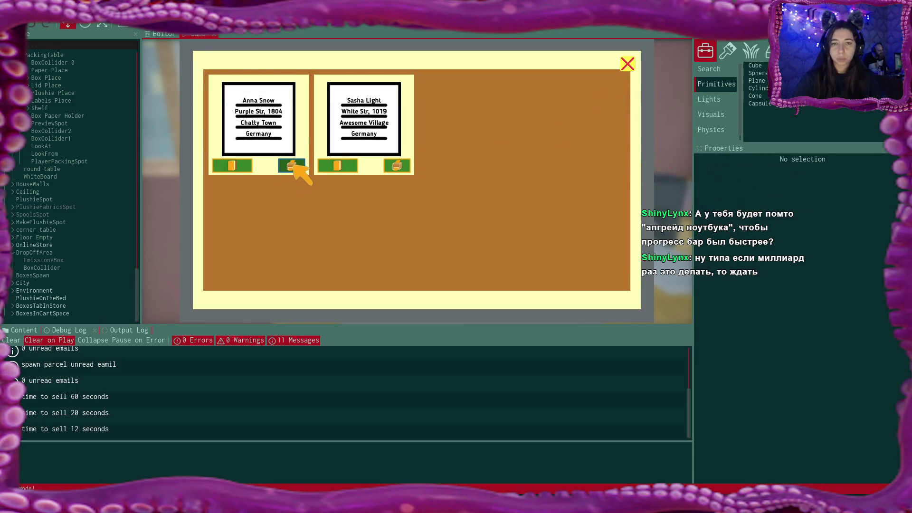
pyautogui.click(292, 166)
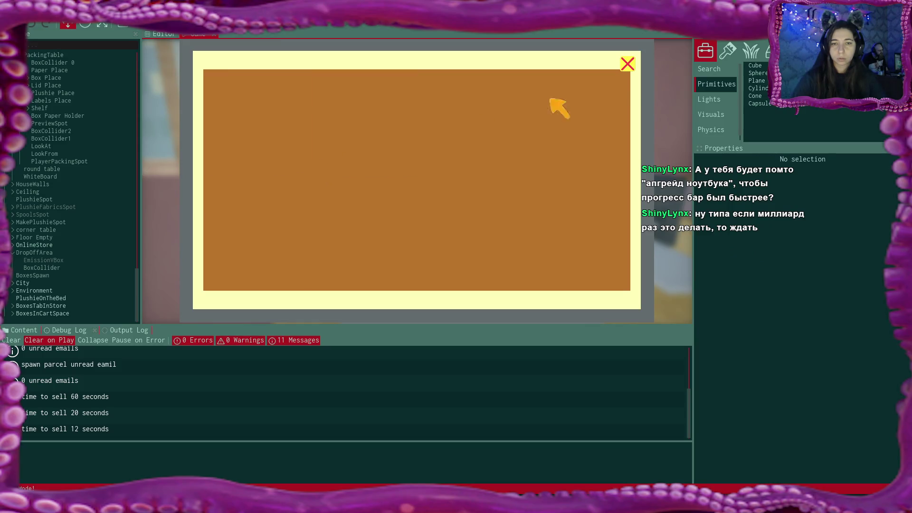
pyautogui.click(628, 64)
# Reopen and close the online shop, then step away from the laptop
pyautogui.click(328, 86)
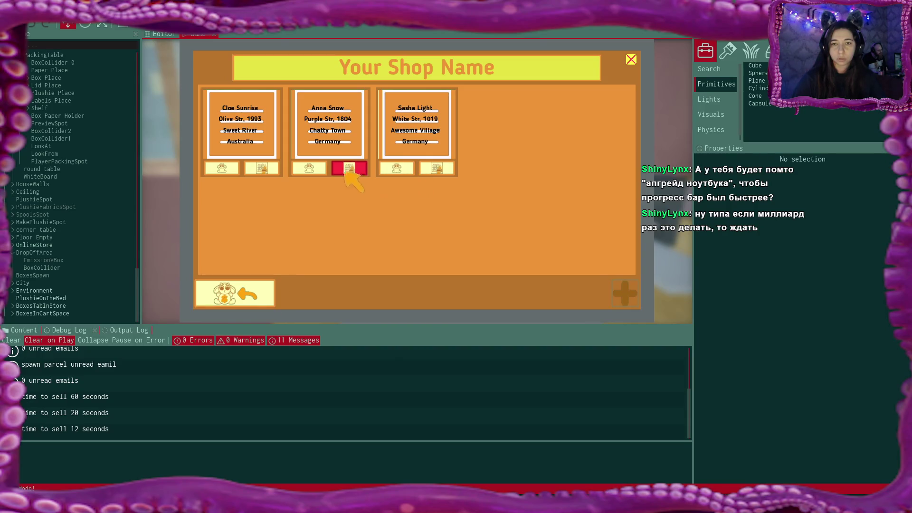
pyautogui.click(633, 61)
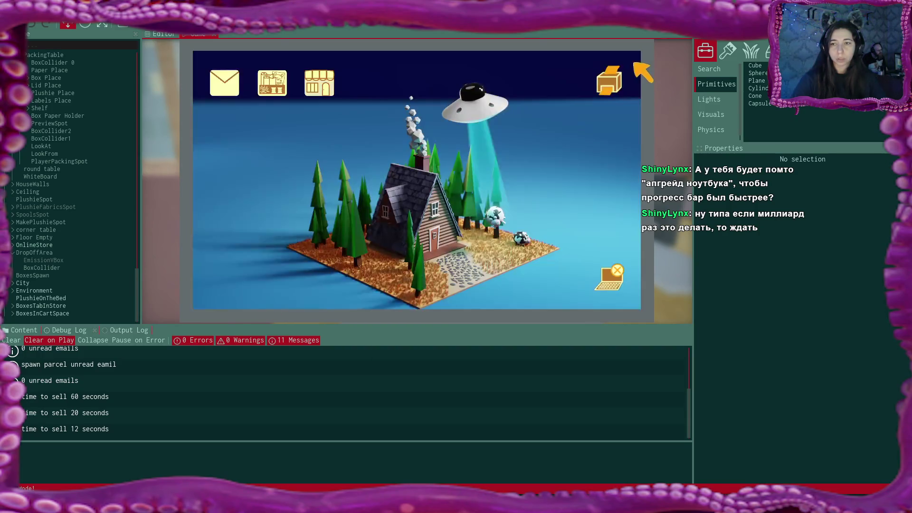
pyautogui.click(617, 268)
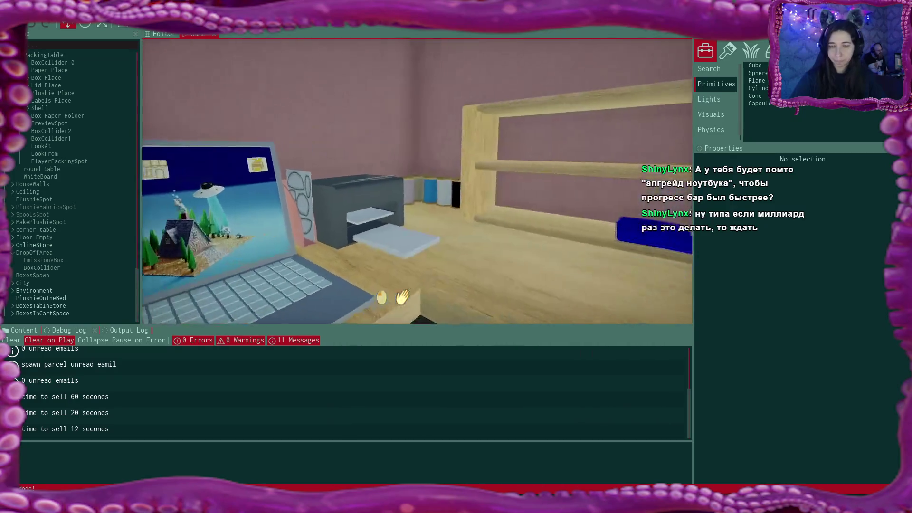
pyautogui.click(417, 181)
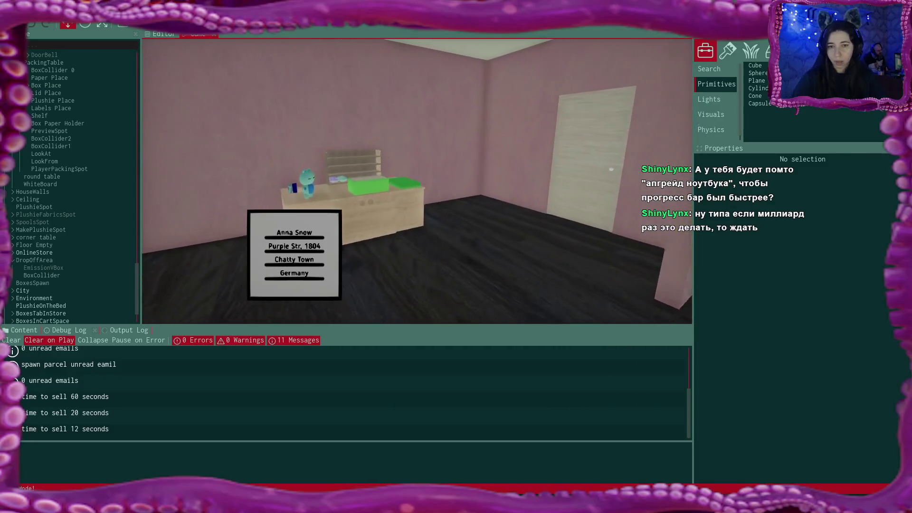
pyautogui.click(416, 182)
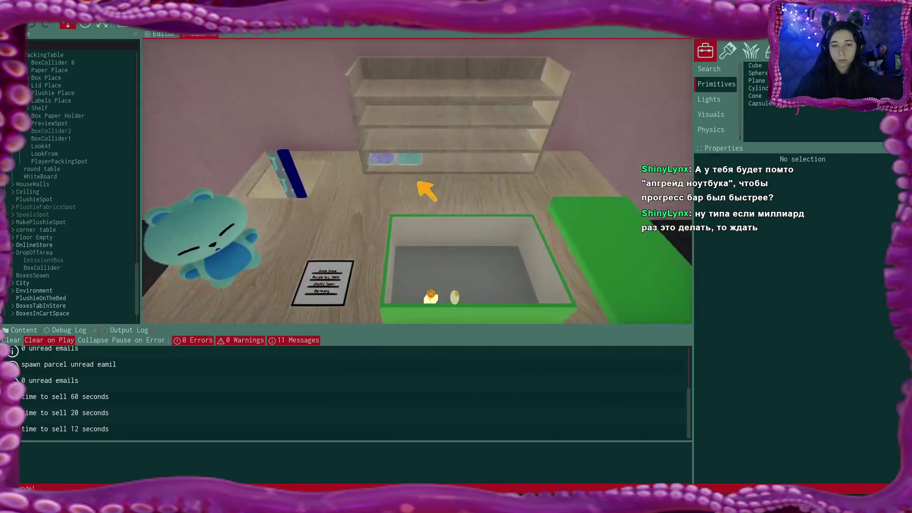
# Read the Anna Snow label, put the teal plushie into the green box and close its lid
pyautogui.click(324, 298)
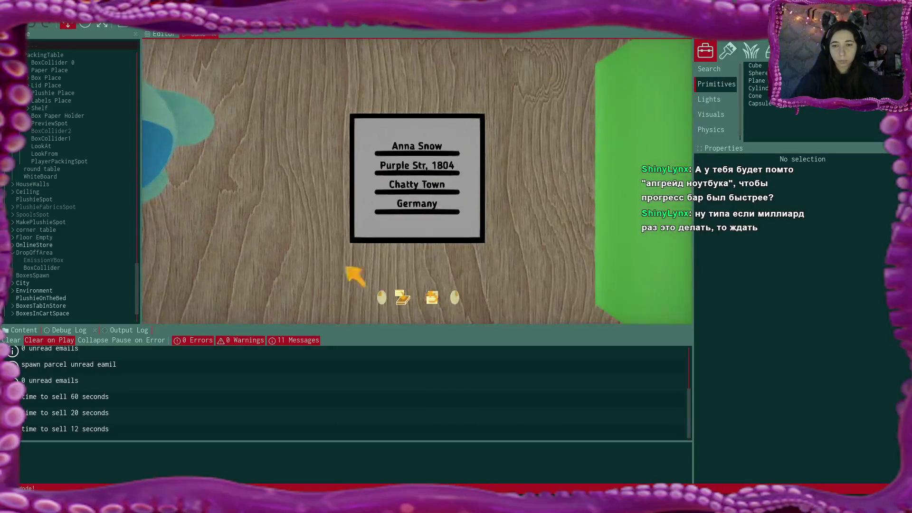
pyautogui.click(431, 202)
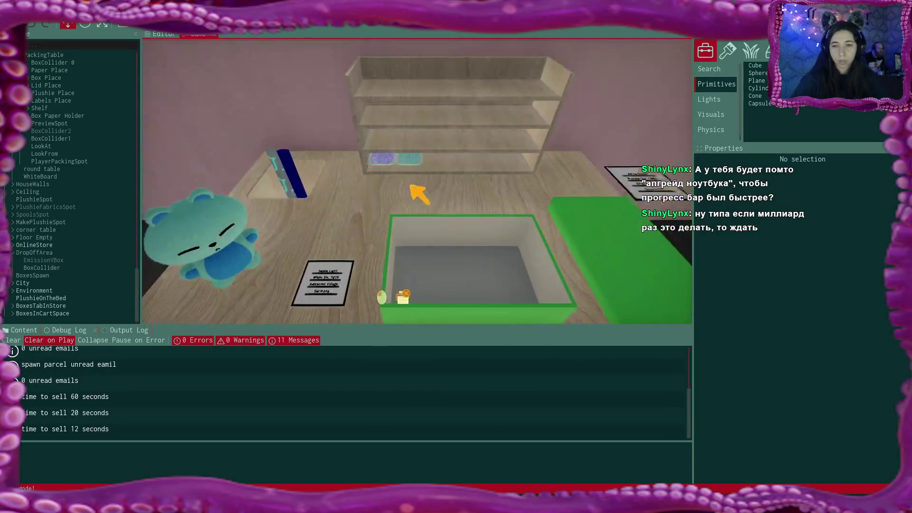
pyautogui.click(228, 238)
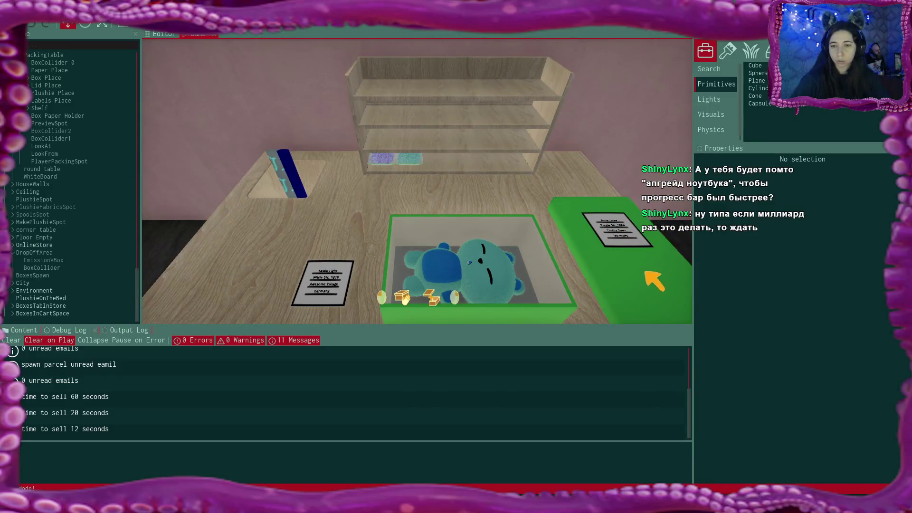
pyautogui.click(651, 261)
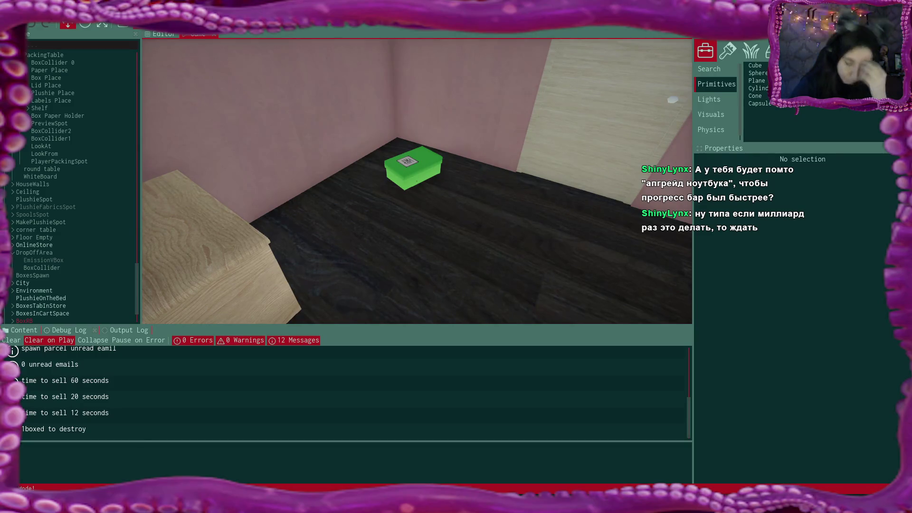
# Inspect the 'boxed to destroy' and 'time to sell 20 seconds' log messages
pyautogui.click(142, 436)
pyautogui.click(203, 403)
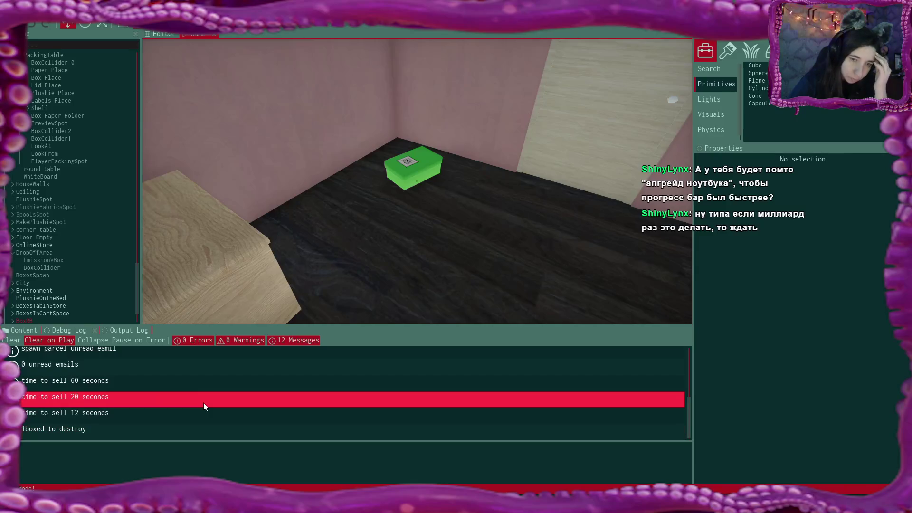
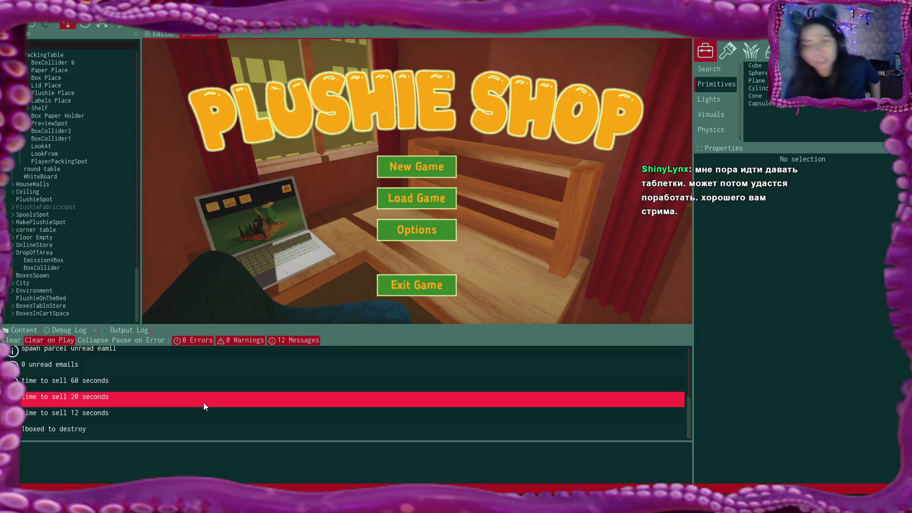
# Switch from the Flax editor to Visual Studio Code where BoxScript.cs is open
pyautogui.click(201, 380)
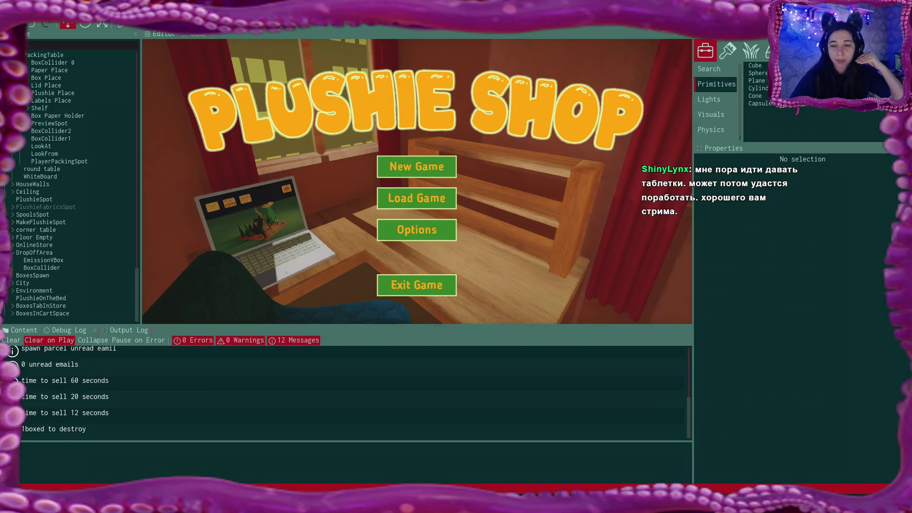
pyautogui.hotkey('alt', 'Tab')
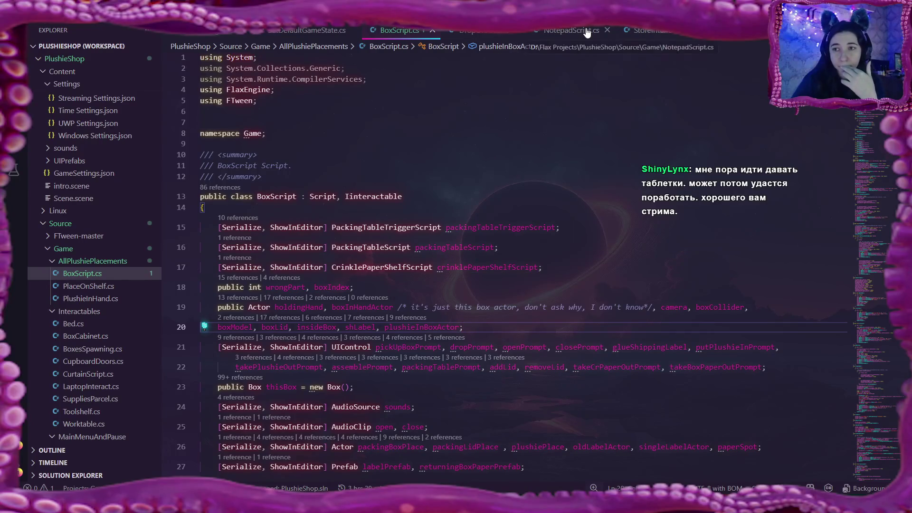
# Close NotepadScript.cs, StoreInterfaceUI.cs and SetDefaultGameState.cs so only BoxScript.cs remains open
pyautogui.click(608, 30)
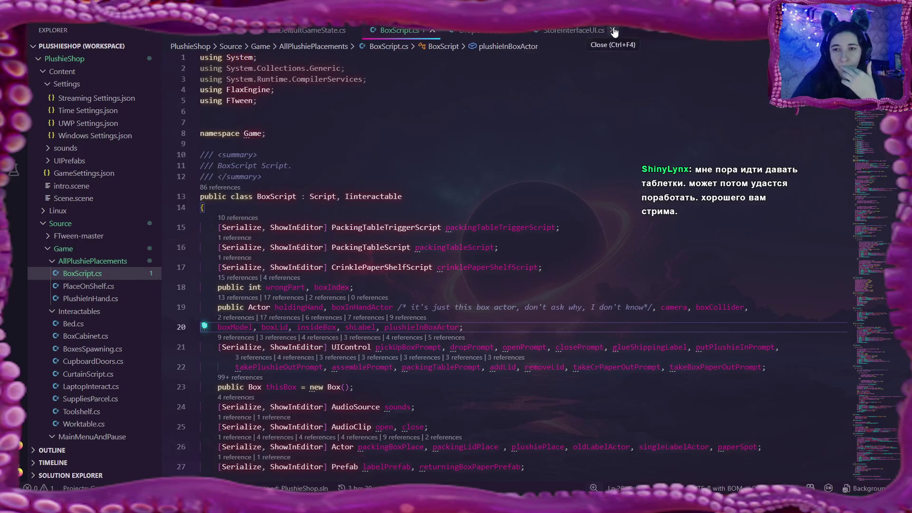
pyautogui.click(614, 30)
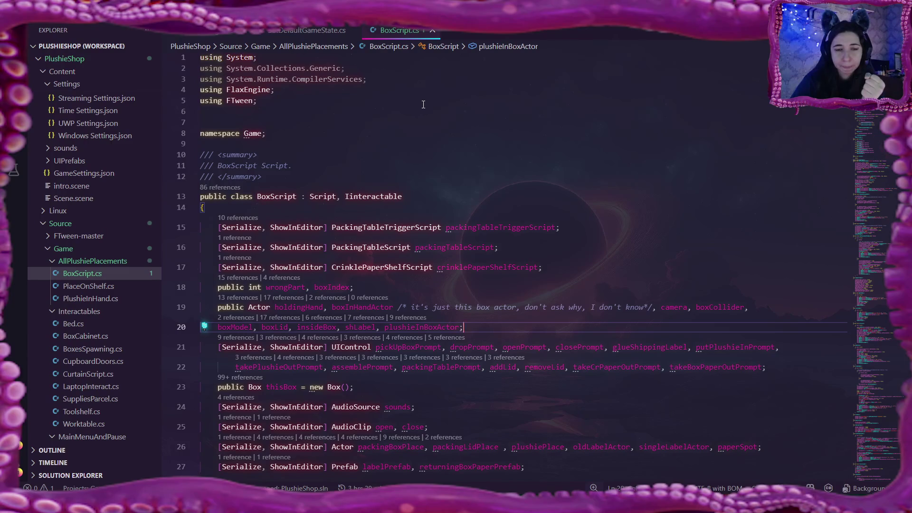
pyautogui.click(283, 30)
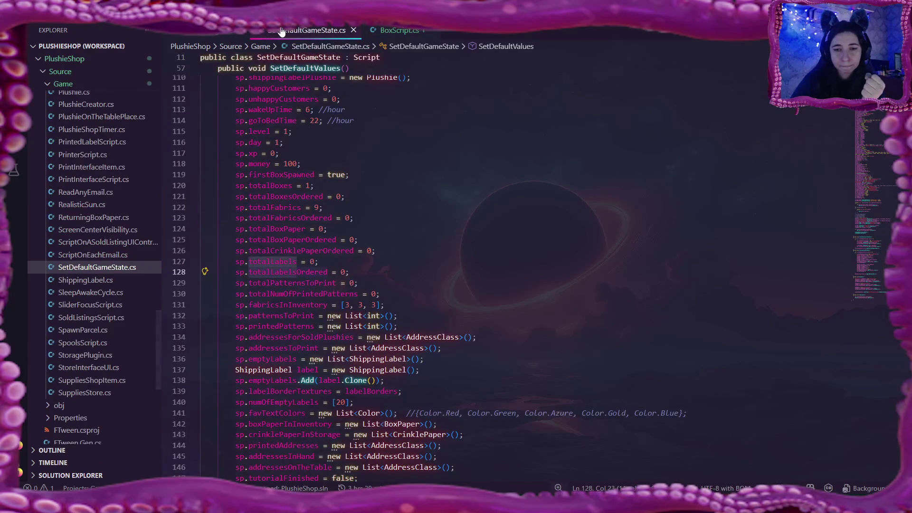
pyautogui.click(353, 30)
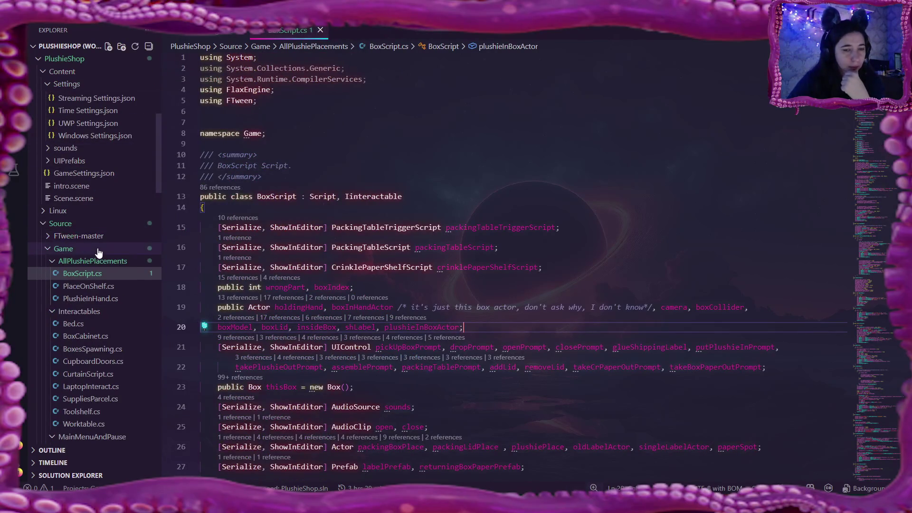
pyautogui.scroll(-3, 98, 253)
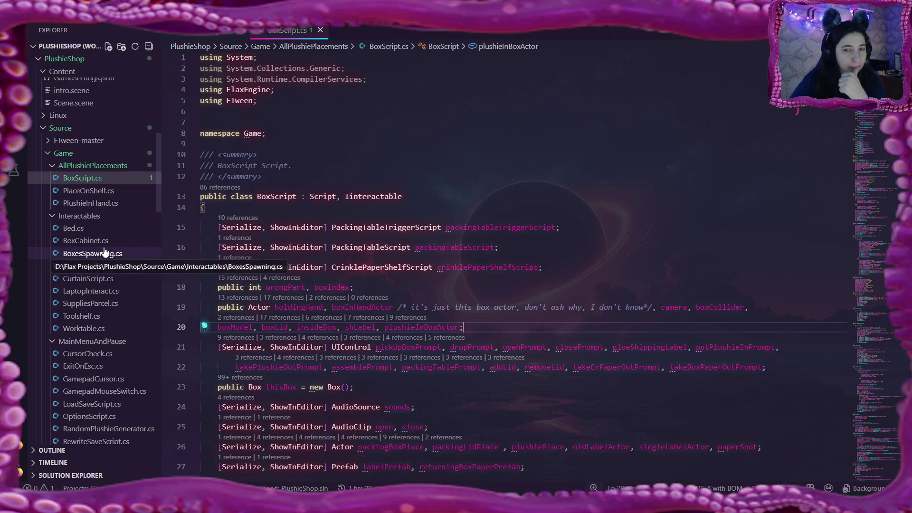
pyautogui.scroll(-6, 104, 254)
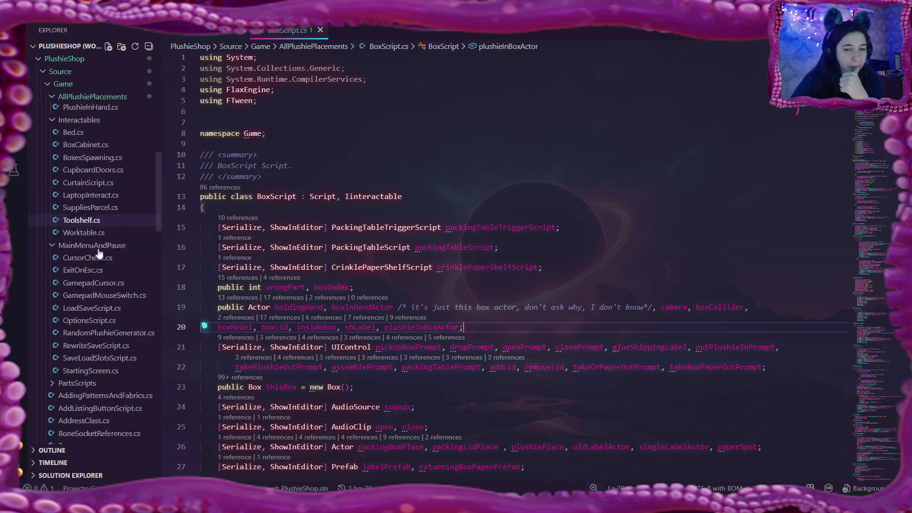
pyautogui.scroll(-2, 92, 255)
pyautogui.scroll(-1, 93, 255)
pyautogui.scroll(-2, 92, 255)
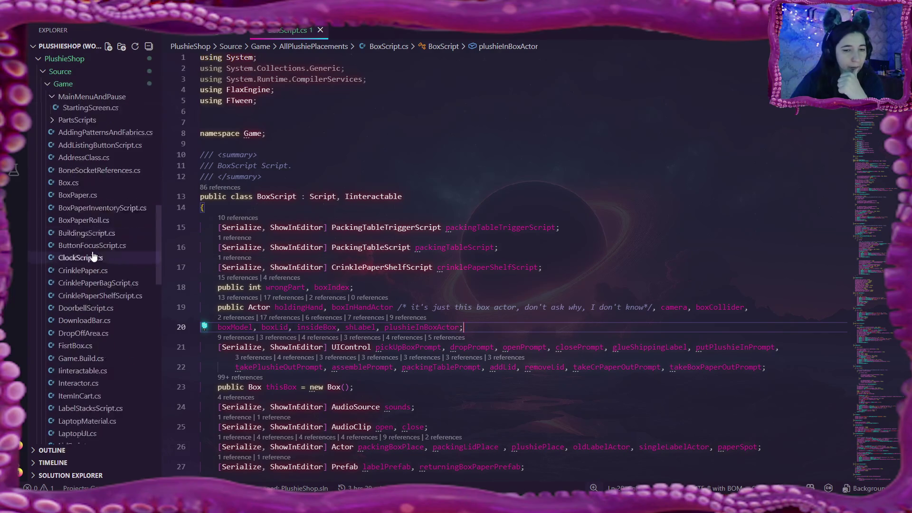
pyautogui.scroll(-1, 92, 257)
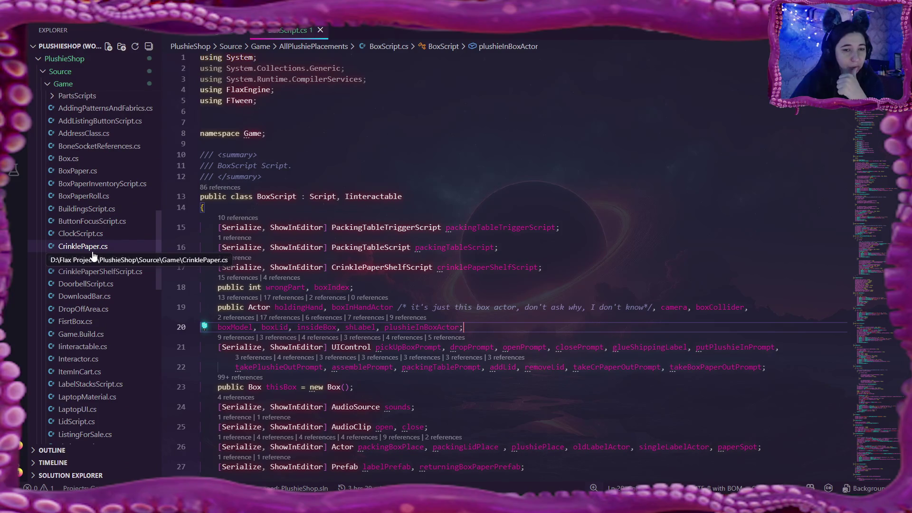
pyautogui.scroll(-2, 93, 255)
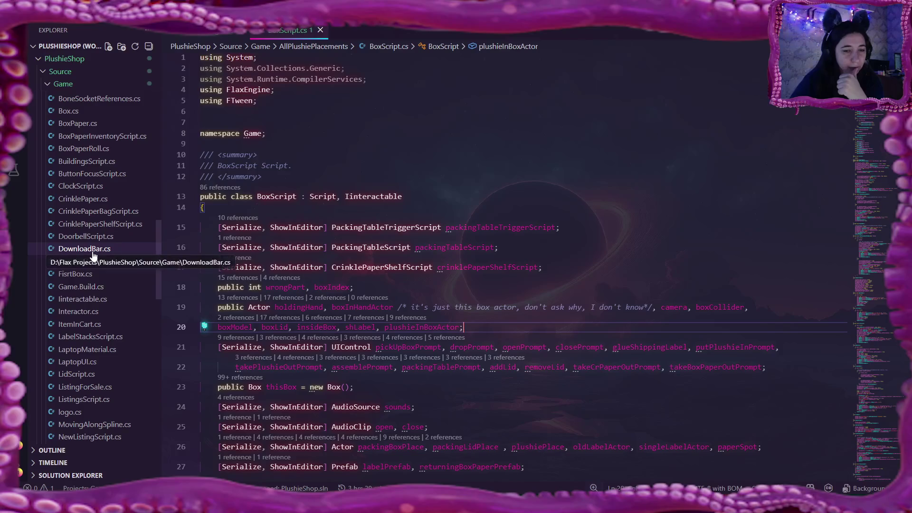
pyautogui.scroll(-2, 92, 257)
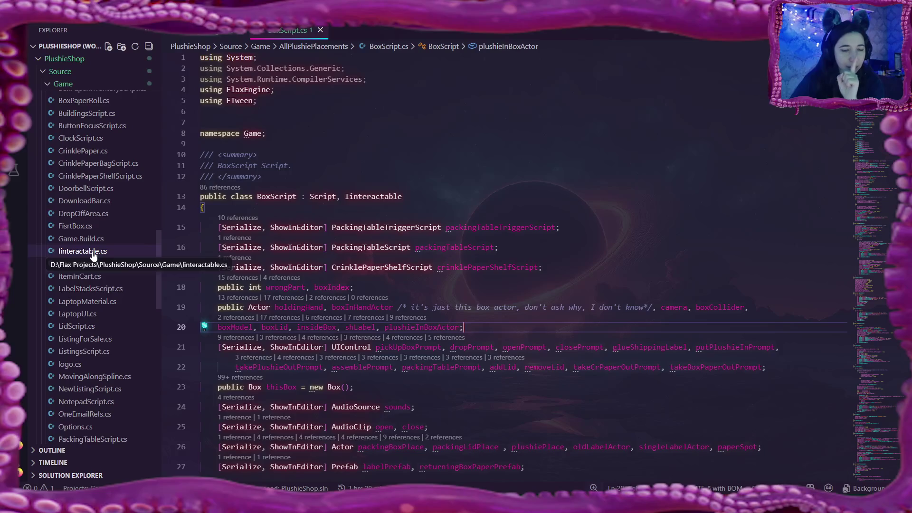
pyautogui.scroll(-2, 93, 255)
pyautogui.scroll(-2, 93, 257)
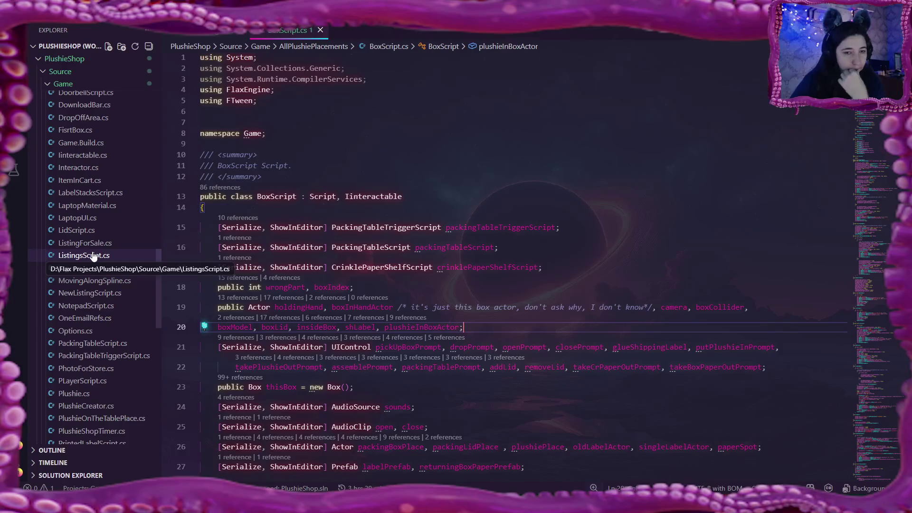
pyautogui.scroll(-1, 93, 256)
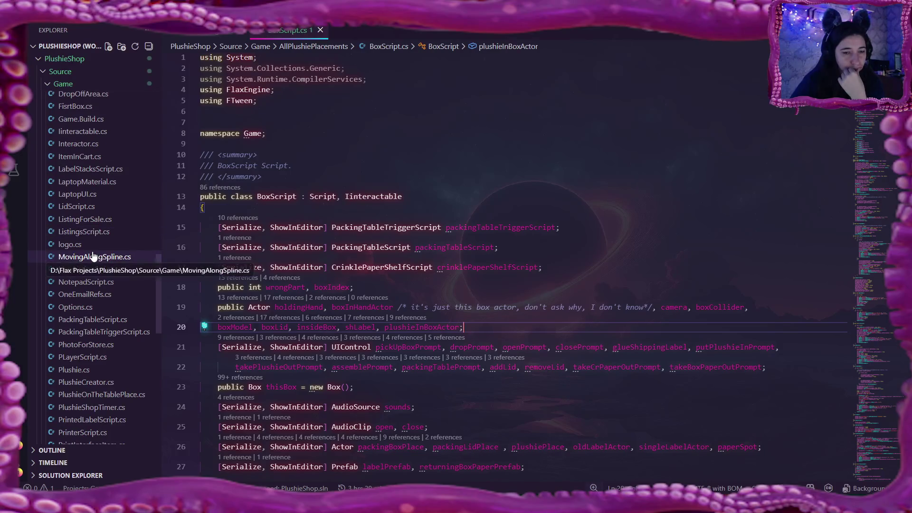
pyautogui.scroll(-3, 93, 257)
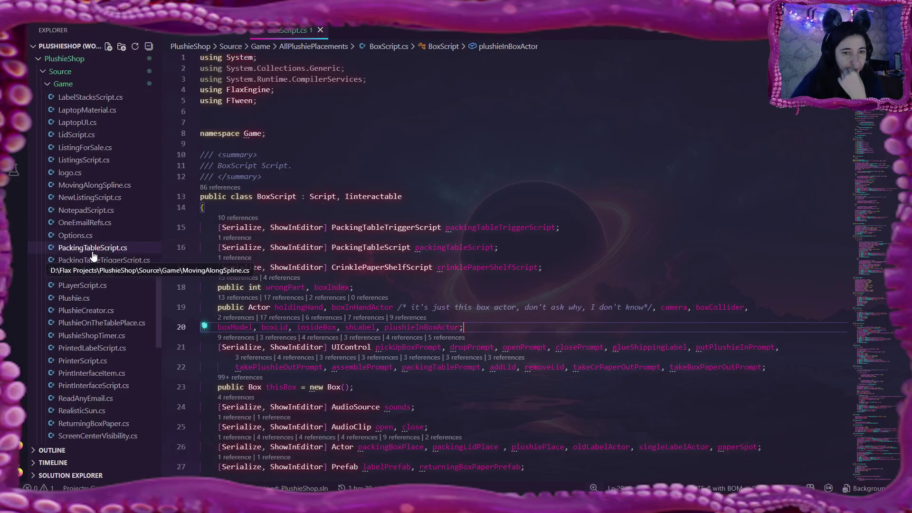
pyautogui.scroll(-1, 93, 257)
pyautogui.scroll(-3, 93, 256)
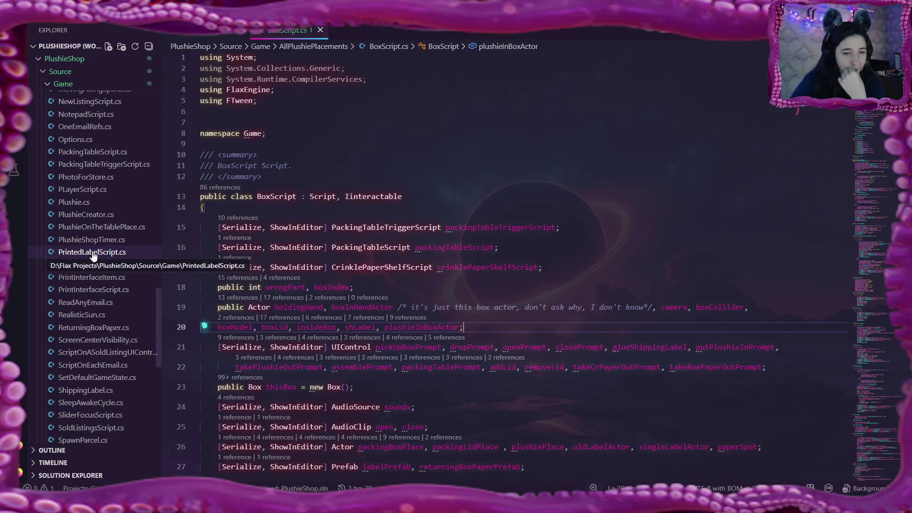
pyautogui.scroll(-3, 96, 271)
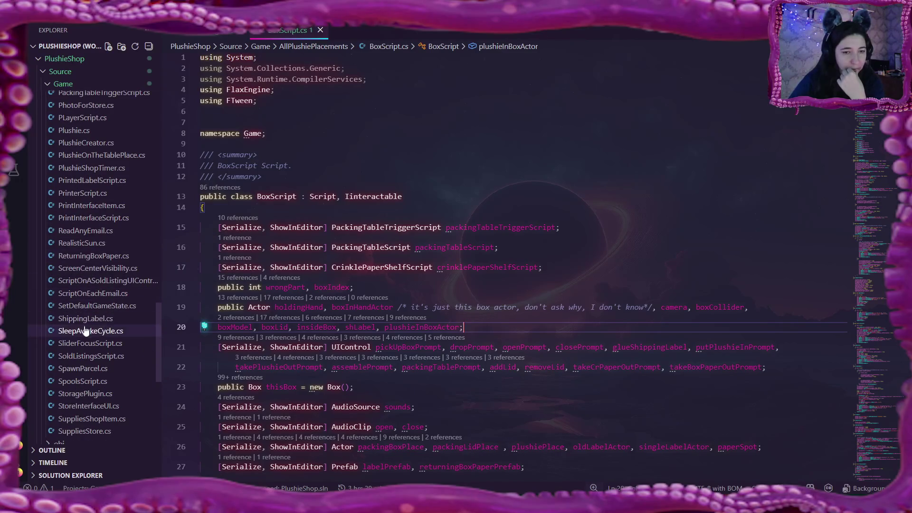
# Open SleepAwakeCycle.cs from the Source > Game folder in the Explorer
pyautogui.click(143, 332)
pyautogui.moveTo(310, 325)
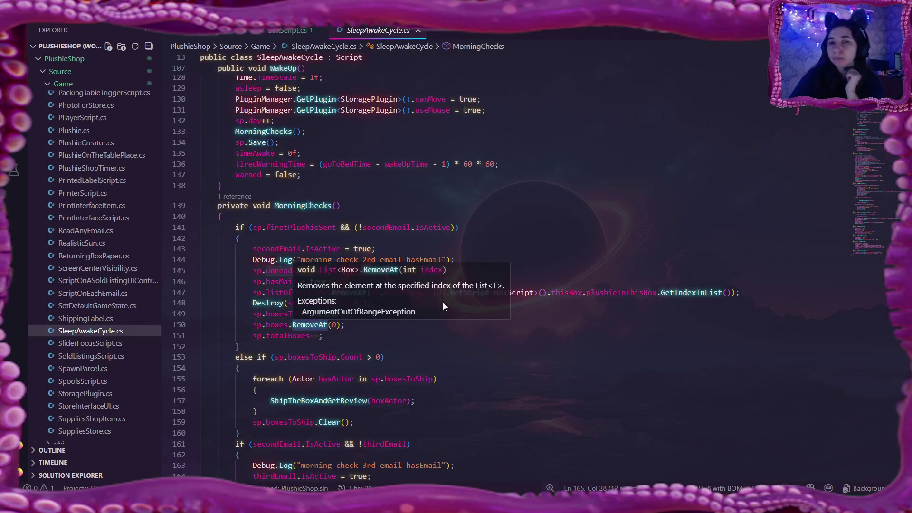
pyautogui.scroll(5, 549, 207)
pyautogui.scroll(4, 549, 207)
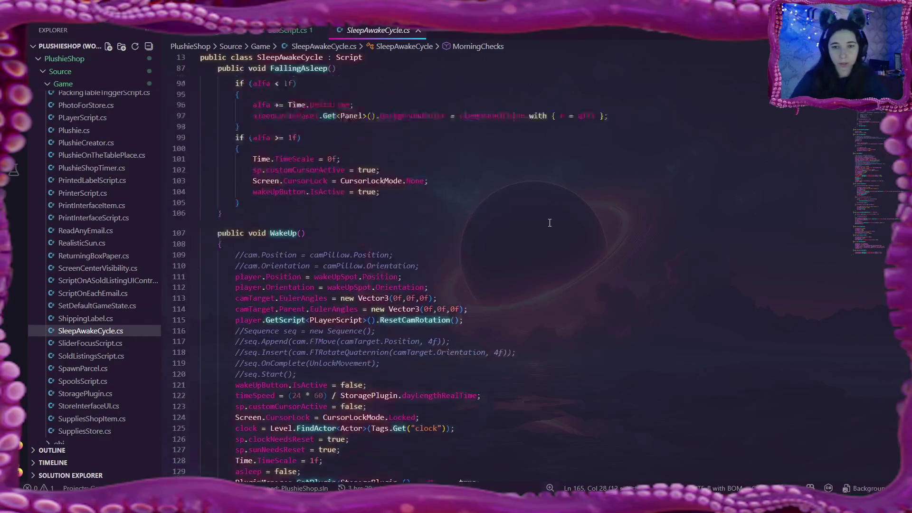
pyautogui.scroll(7, 549, 223)
pyautogui.scroll(6, 549, 222)
pyautogui.scroll(6, 549, 222)
pyautogui.scroll(5, 548, 223)
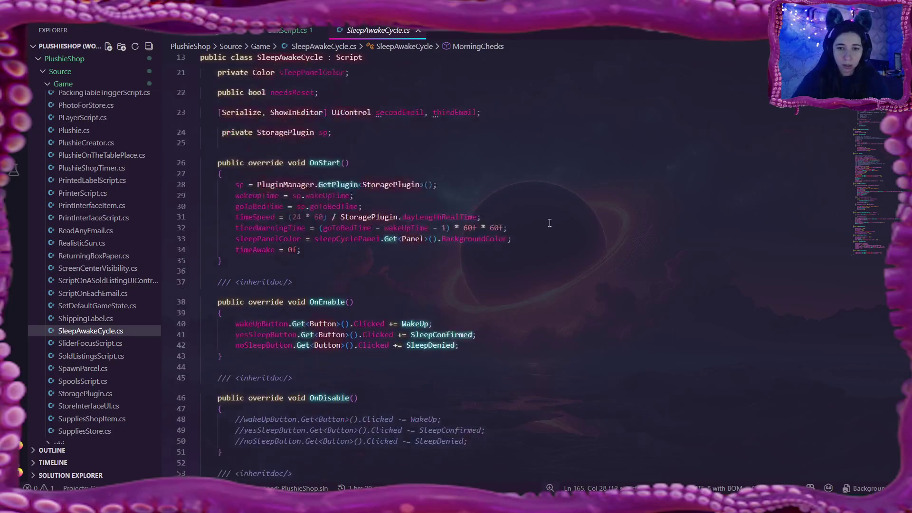
pyautogui.scroll(3, 549, 222)
pyautogui.scroll(3, 549, 223)
pyautogui.scroll(-3, 396, 332)
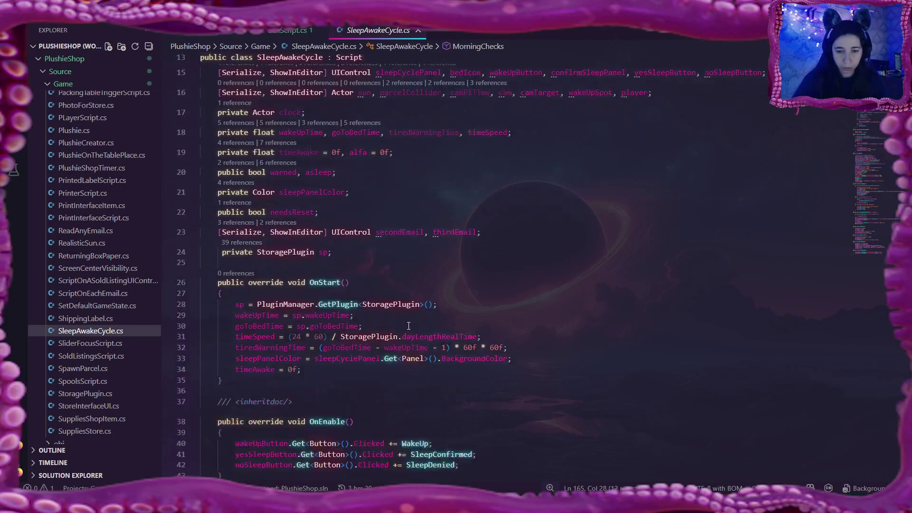
pyautogui.scroll(-2, 395, 332)
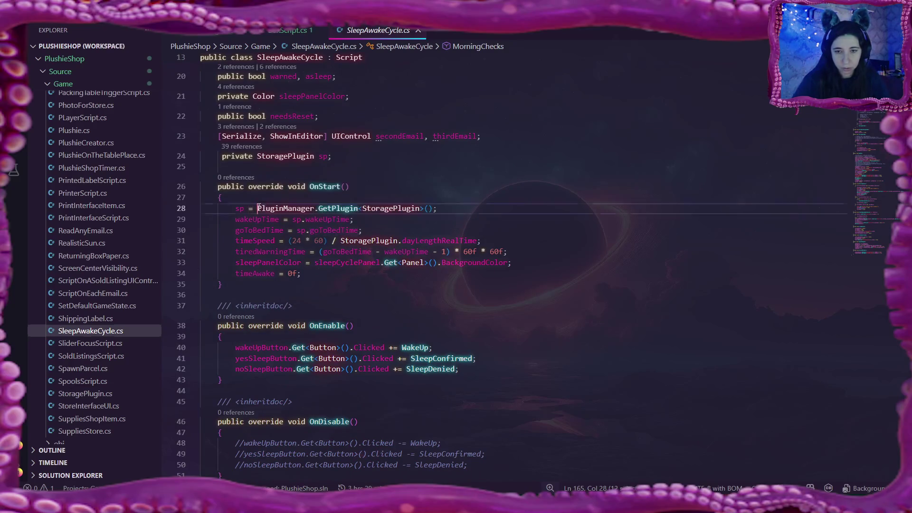
# Replace the repeated PluginManager.GetPlugin<StoragePlugin>() calls with the cached sp field and dismiss the search
pyautogui.moveTo(259, 207); pyautogui.dragTo(433, 208)
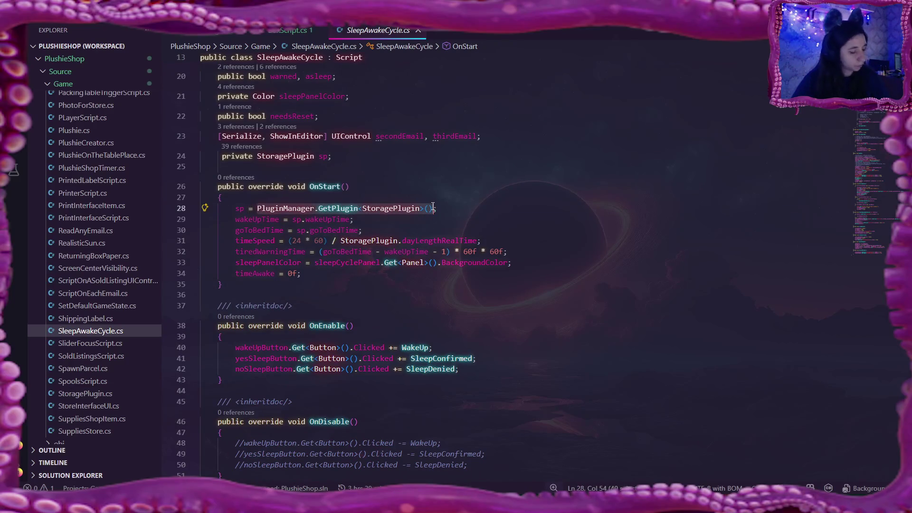
pyautogui.hotkey('ctrl', 'f')
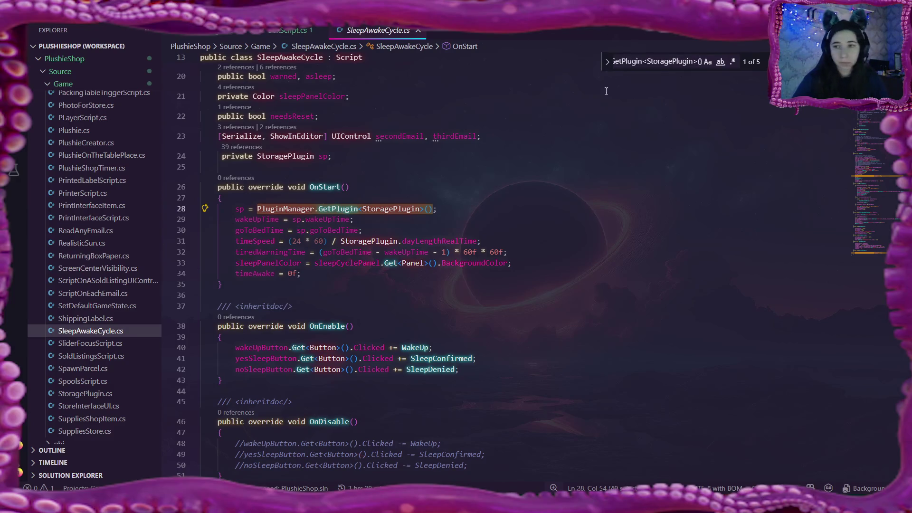
pyautogui.click(607, 69)
pyautogui.write('sp')
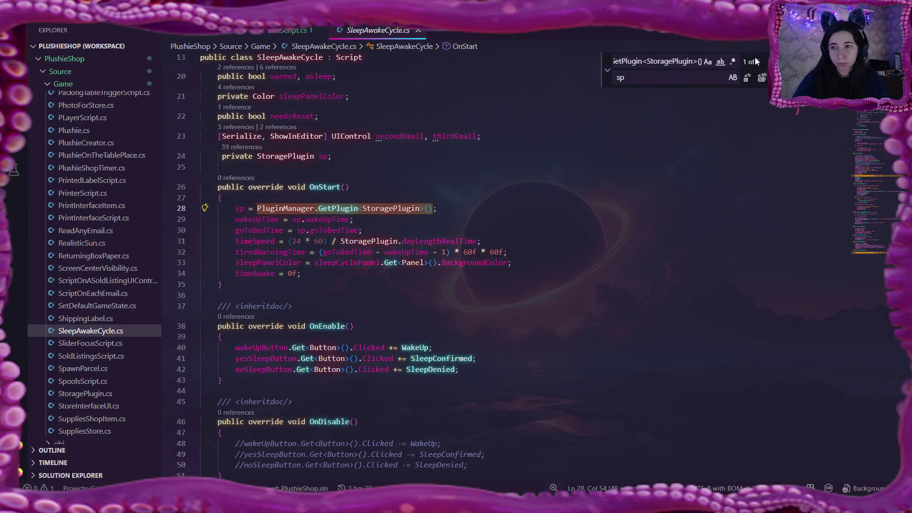
pyautogui.click(747, 77)
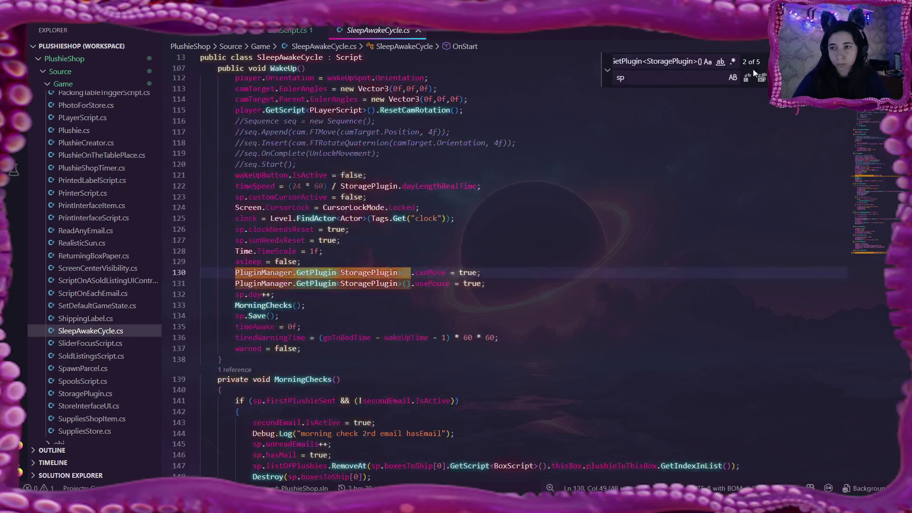
pyautogui.click(747, 78)
pyautogui.click(747, 78)
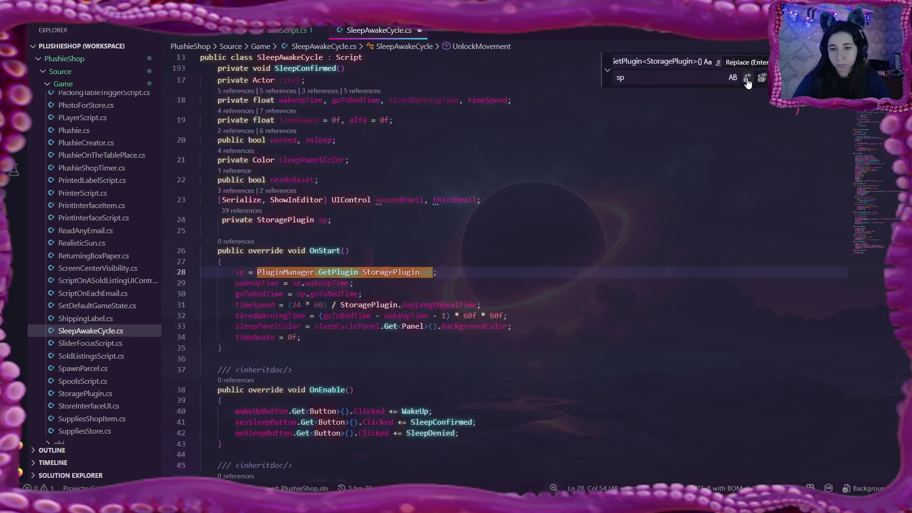
pyautogui.press('Escape')
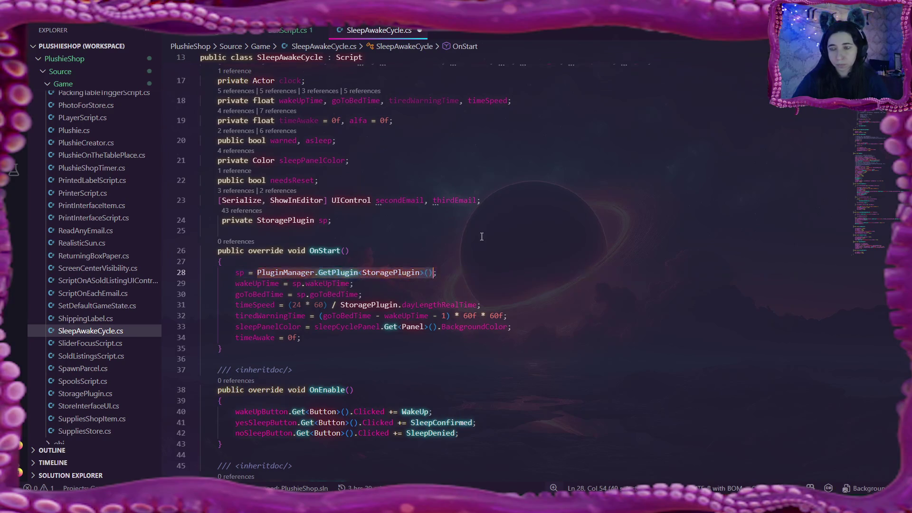
pyautogui.press('Down')
pyautogui.scroll(-1, 436, 311)
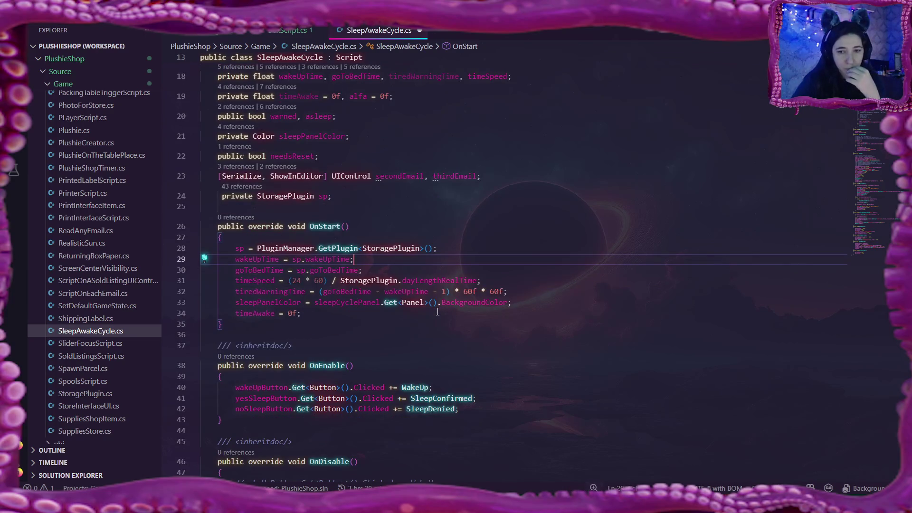
pyautogui.scroll(2, 437, 312)
pyautogui.scroll(1, 437, 312)
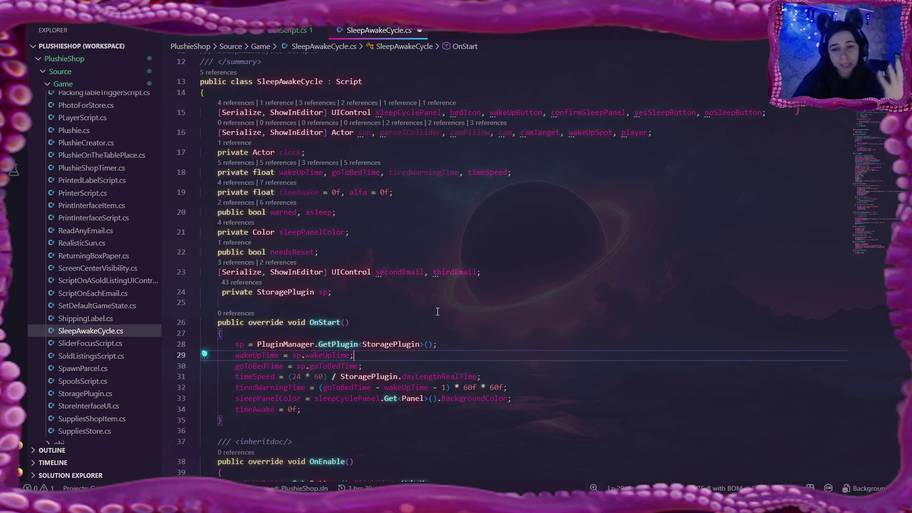
# Delete the warned and goToBedTime field declarations from SleepAwakeCycle
pyautogui.click(296, 211)
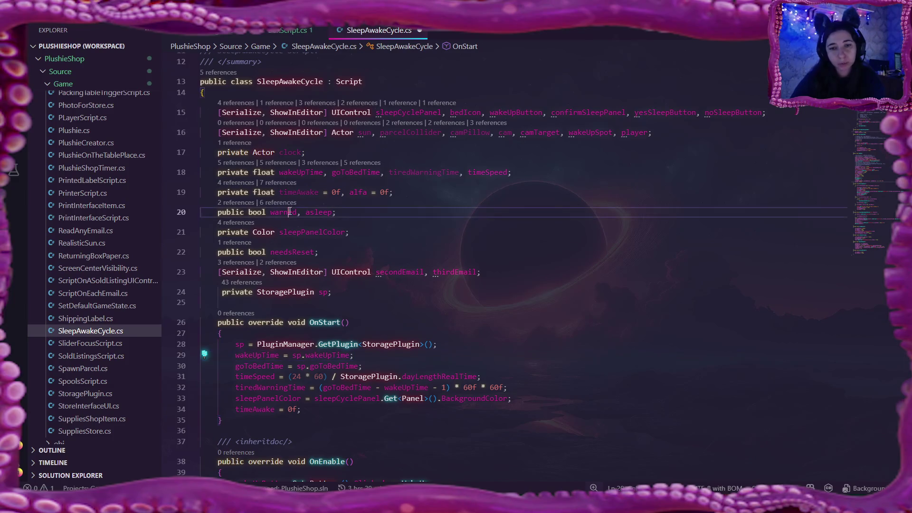
pyautogui.hotkey('ctrl', 'BackSpace')
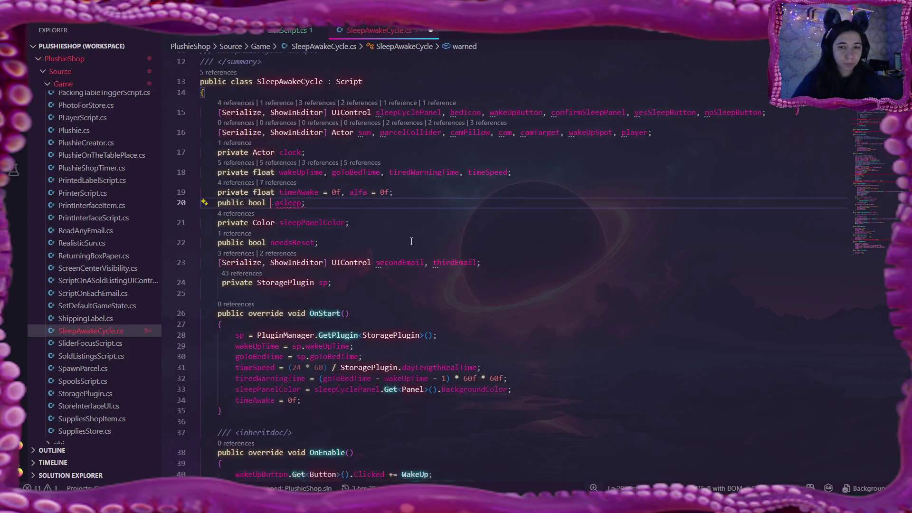
pyautogui.press('Delete')
pyautogui.press('Delete')
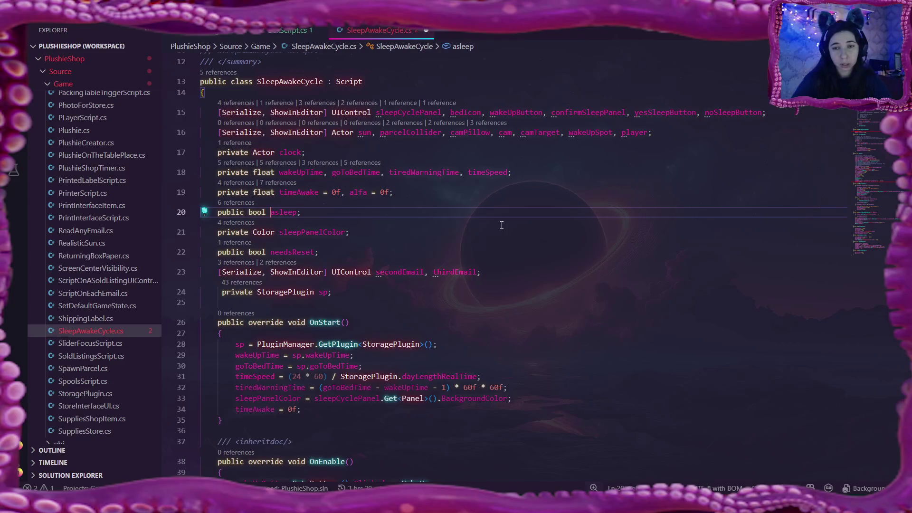
pyautogui.doubleClick(363, 172)
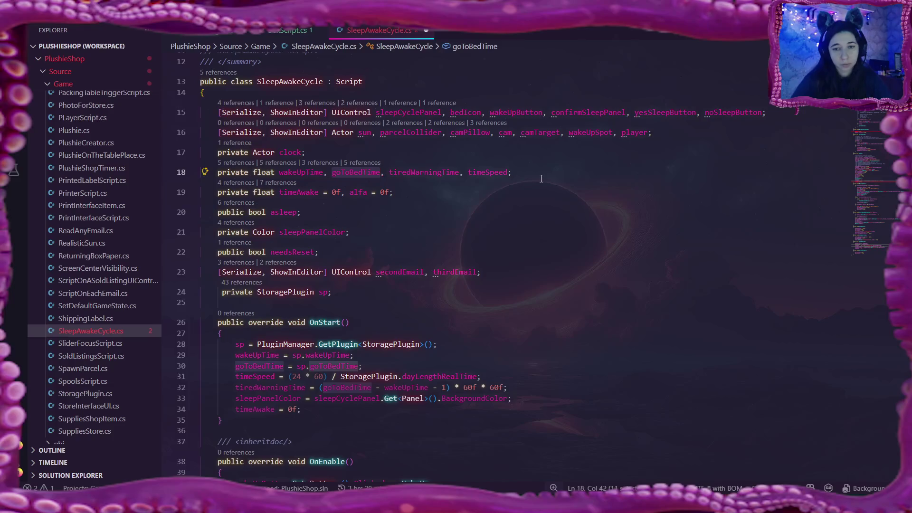
pyautogui.press('Delete')
pyautogui.press('Delete')
pyautogui.press('Delete')
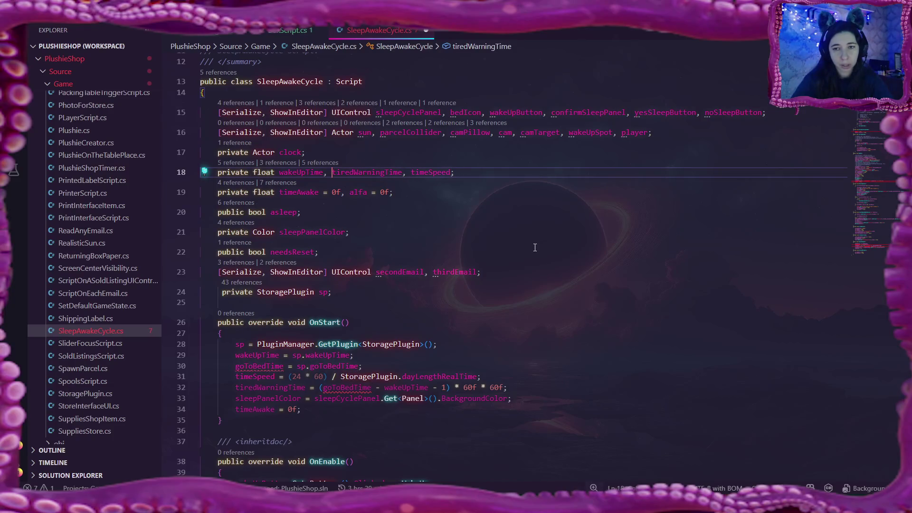
pyautogui.scroll(-2, 535, 247)
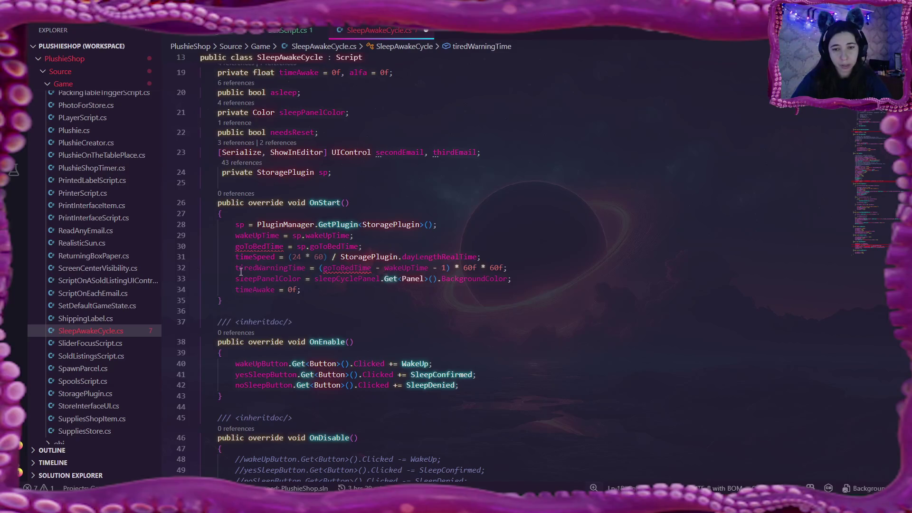
# Remove the tiredWarningTime and goToBedTime assignments from OnStart and uncomment the wakeUpButton unsubscribe line
pyautogui.click(235, 268)
pyautogui.hotkey('shift', 'End')
pyautogui.press('BackSpace')
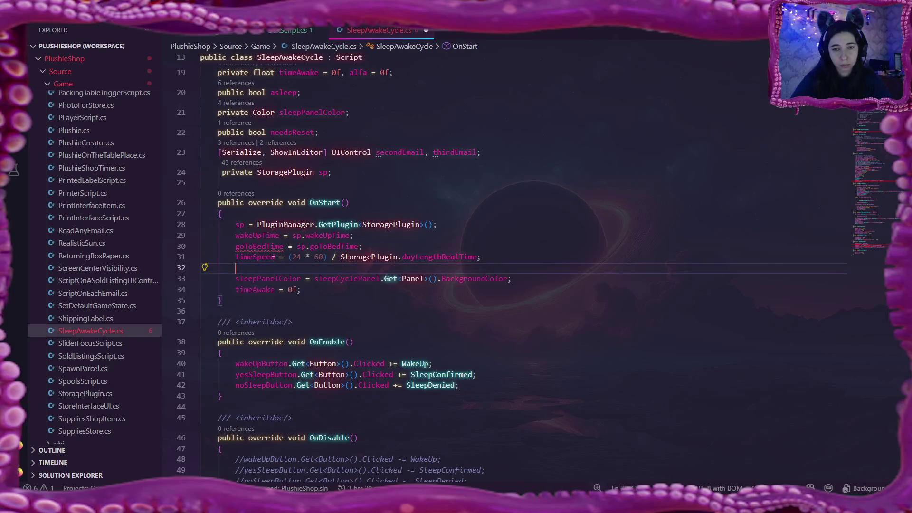
pyautogui.moveTo(237, 246); pyautogui.dragTo(361, 246)
pyautogui.press('BackSpace')
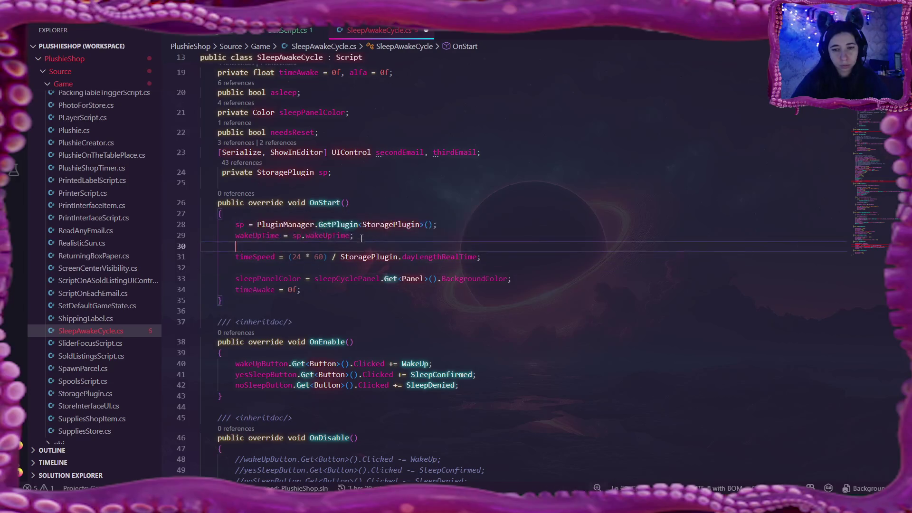
pyautogui.press('BackSpace')
pyautogui.click(556, 245)
pyautogui.press('Delete')
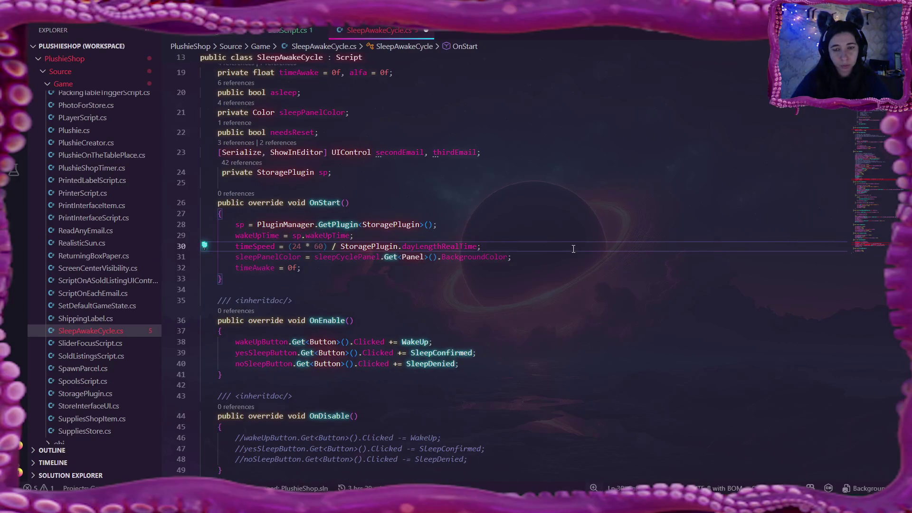
pyautogui.scroll(-1, 573, 249)
pyautogui.scroll(-2, 573, 248)
pyautogui.scroll(-1, 574, 249)
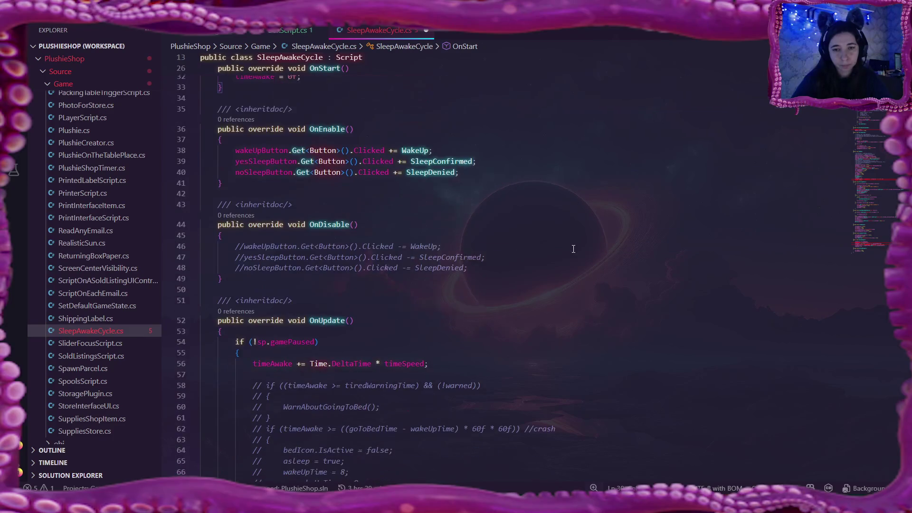
pyautogui.click(236, 246)
pyautogui.press('Delete')
pyautogui.press('Delete')
# Uncomment the yesSleepButton and noSleepButton unsubscribe lines, then delete all three lines from OnDisable
pyautogui.click(237, 257)
pyautogui.press('Delete')
pyautogui.press('Delete')
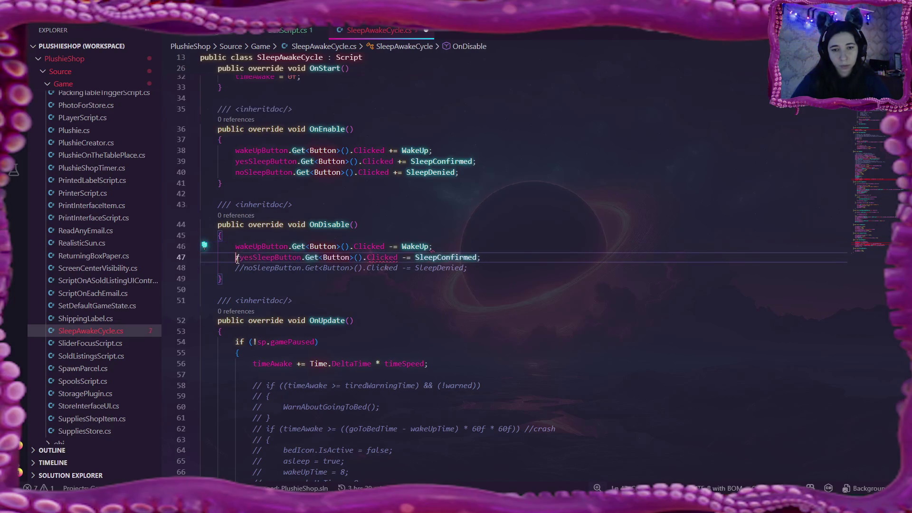
pyautogui.click(236, 268)
pyautogui.press('Delete')
pyautogui.press('Delete')
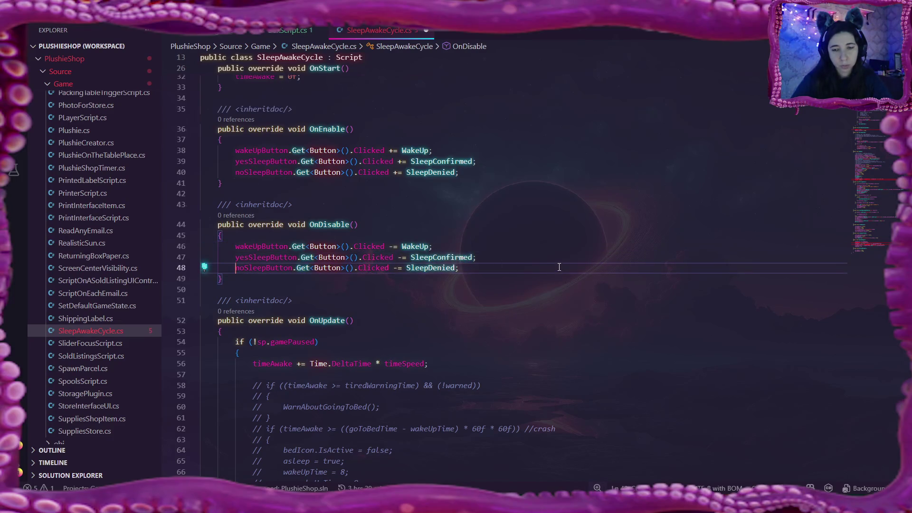
pyautogui.scroll(2, 558, 267)
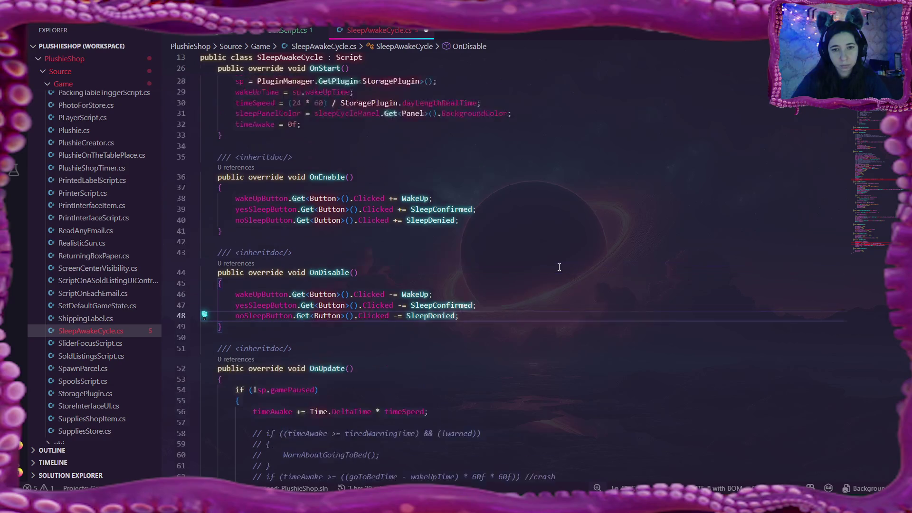
pyautogui.scroll(2, 559, 267)
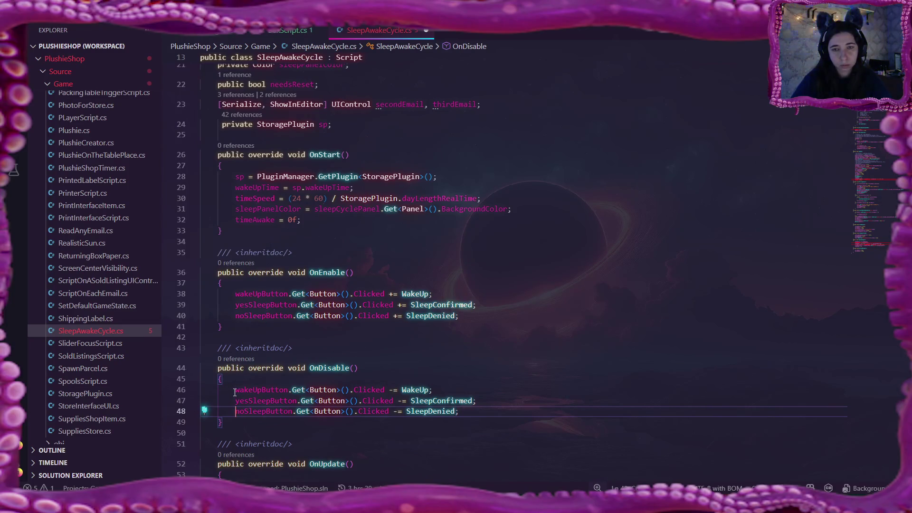
pyautogui.moveTo(235, 390); pyautogui.dragTo(458, 411)
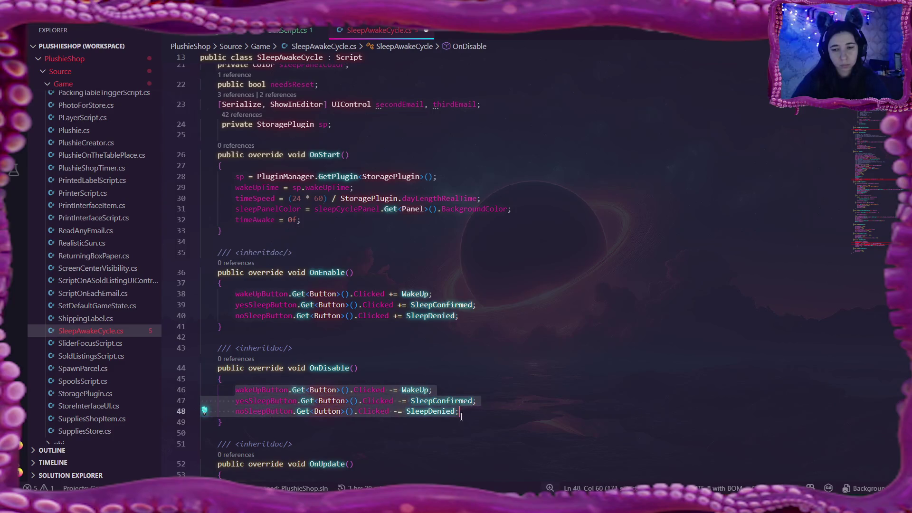
pyautogui.press('BackSpace')
# Move the three button click subscriptions from OnEnable to the top of OnStart
pyautogui.moveTo(235, 294); pyautogui.dragTo(462, 312)
pyautogui.hotkey('ctrl', 'c')
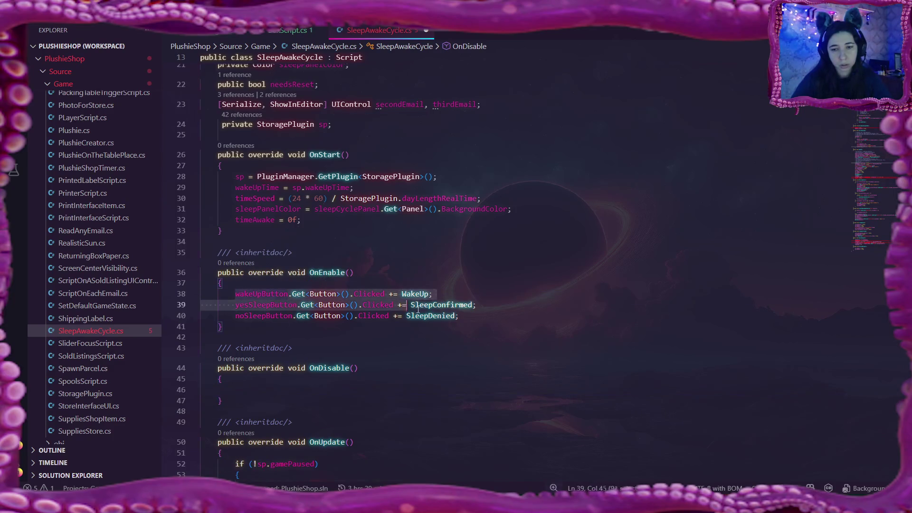
pyautogui.press('BackSpace')
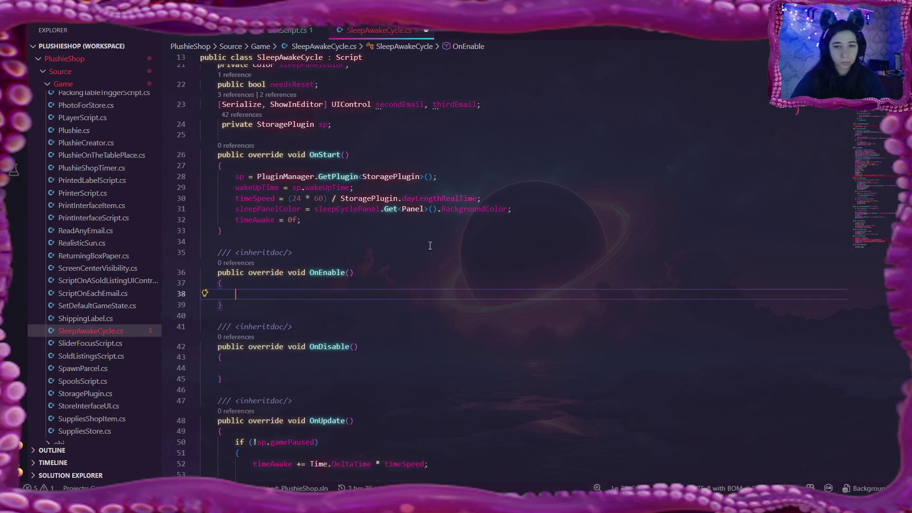
pyautogui.click(267, 166)
pyautogui.press('Return')
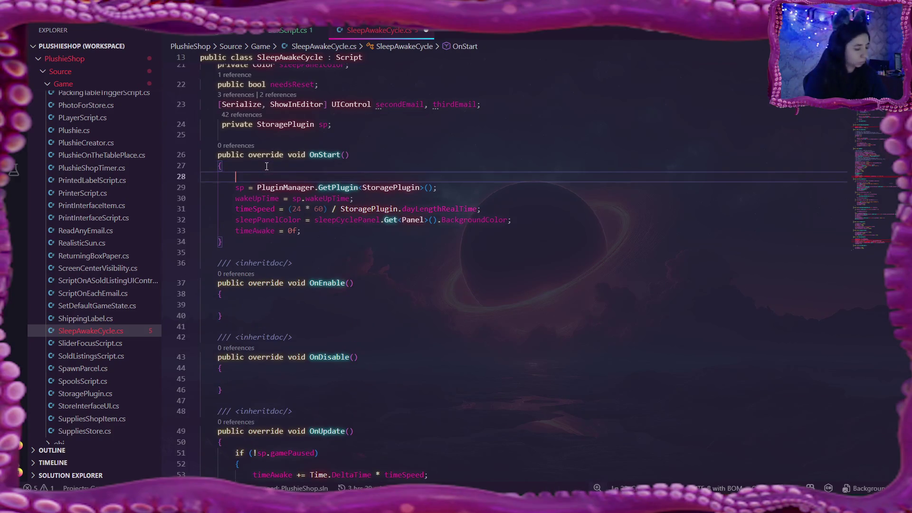
pyautogui.hotkey('ctrl', 'v')
pyautogui.click(390, 220)
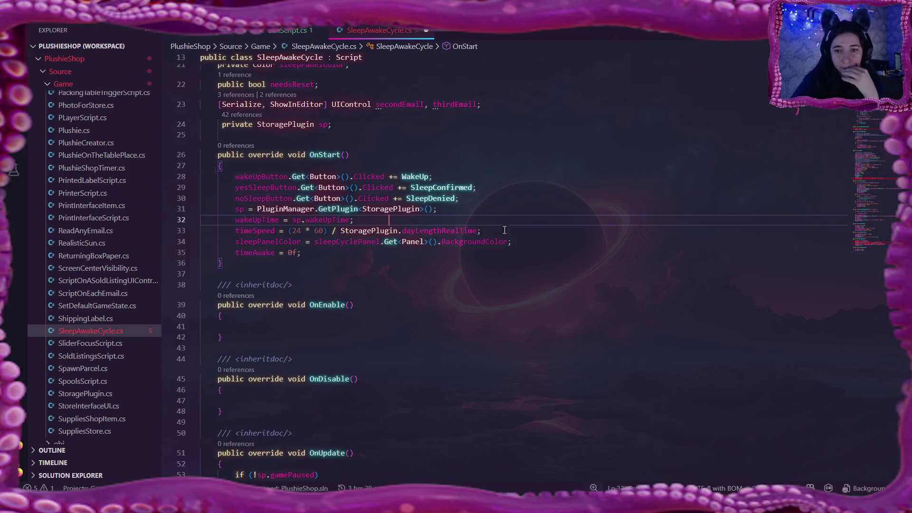
pyautogui.click(356, 220)
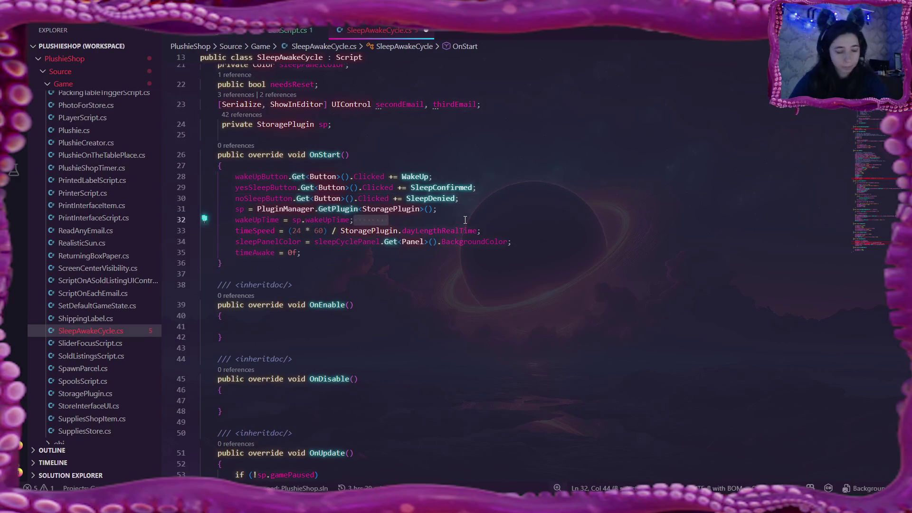
pyautogui.click(565, 264)
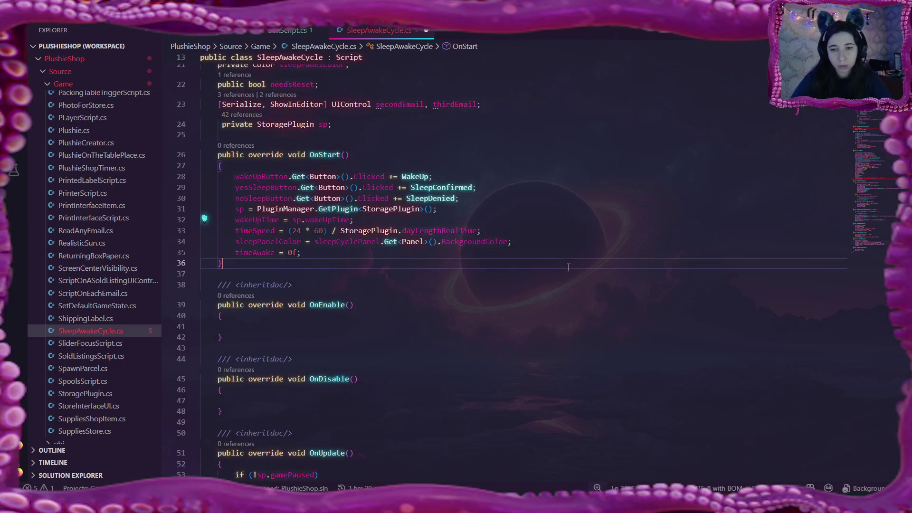
pyautogui.scroll(-4, 385, 278)
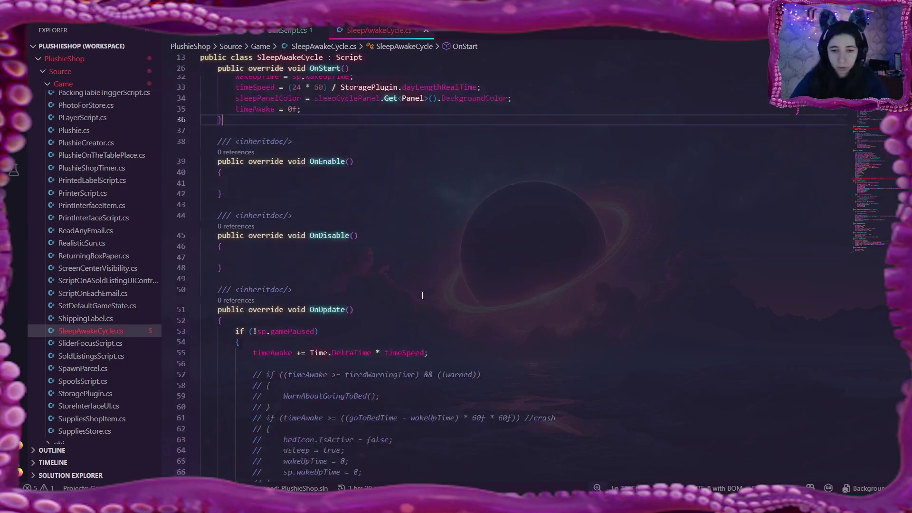
pyautogui.scroll(-3, 423, 295)
pyautogui.scroll(-4, 422, 296)
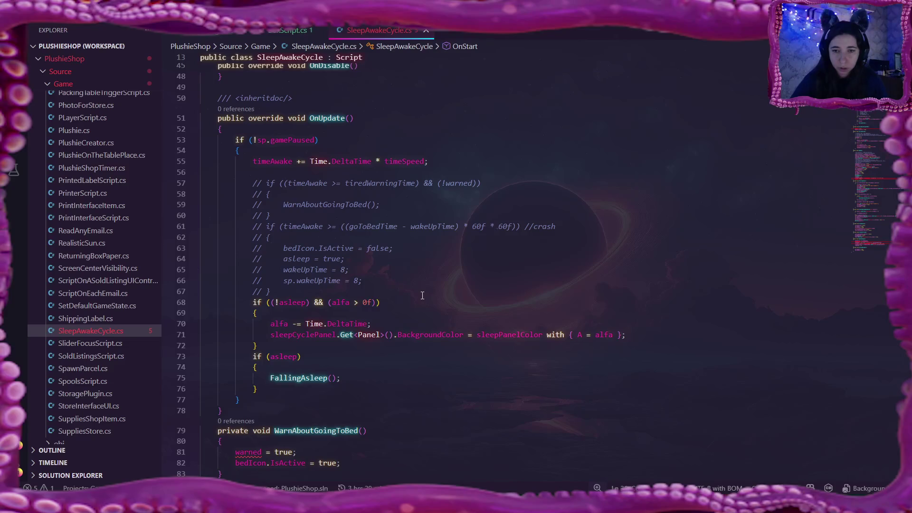
# Delete the commented-out bedtime warning block from OnUpdate, leaving only the timeAwake update
pyautogui.moveTo(253, 184); pyautogui.dragTo(364, 287)
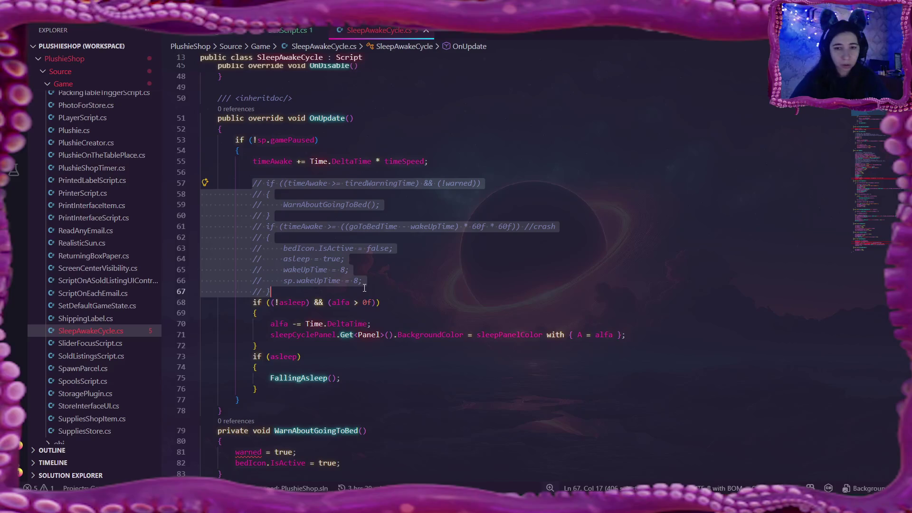
pyautogui.press('BackSpace')
pyautogui.click(474, 164)
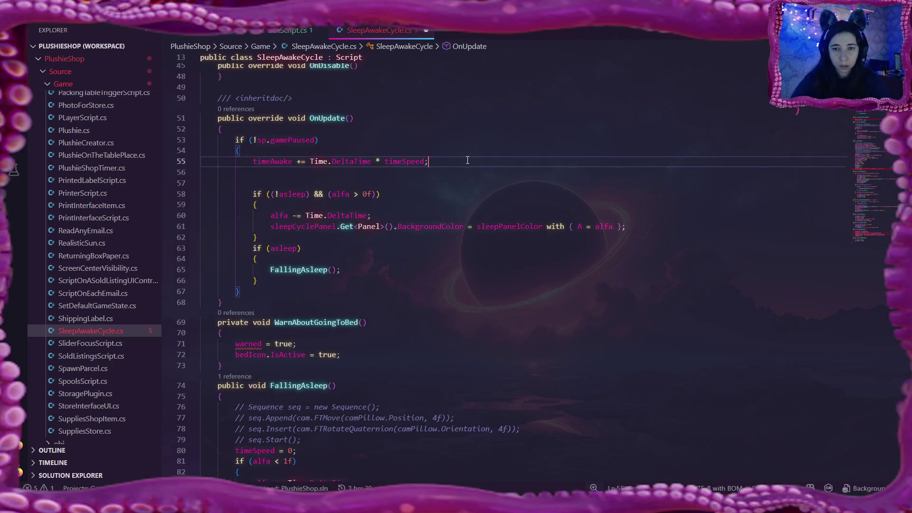
pyautogui.press('Delete')
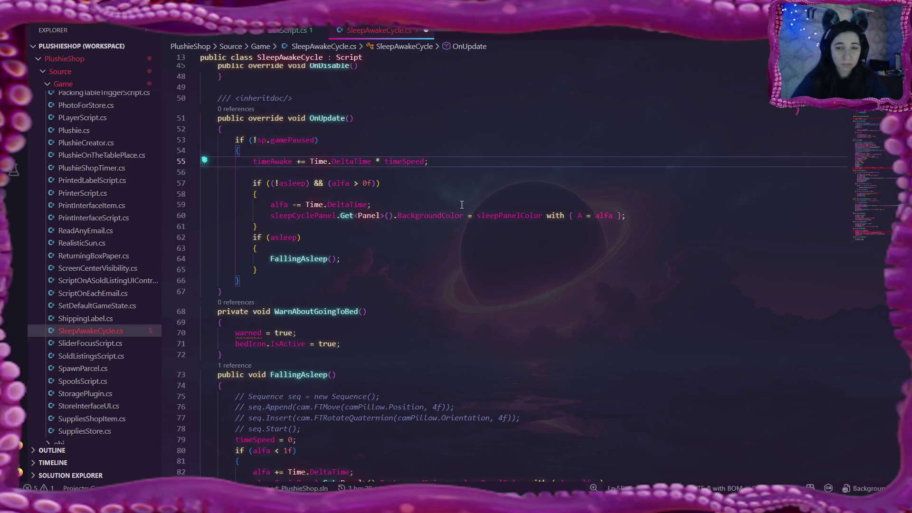
pyautogui.press('Home')
pyautogui.hotkey('ctrl', 'Right')
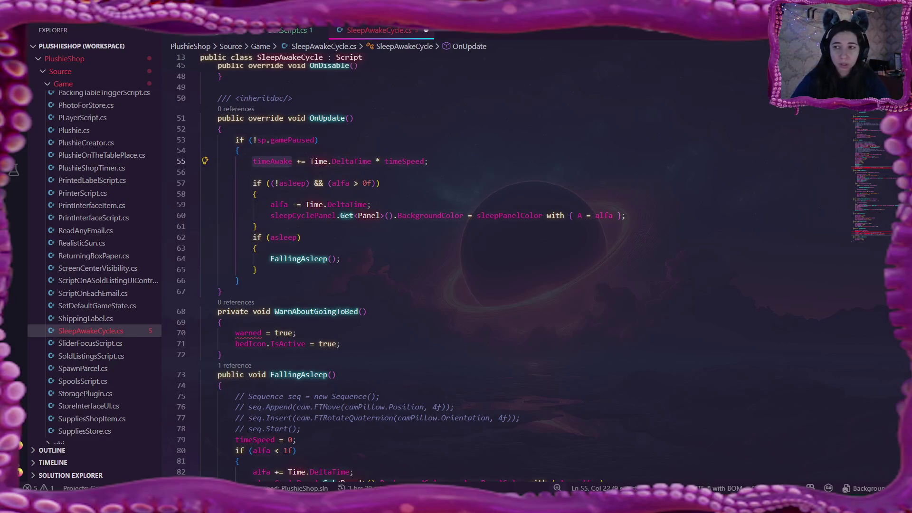
pyautogui.scroll(15, 470, 264)
pyautogui.scroll(-4, 470, 264)
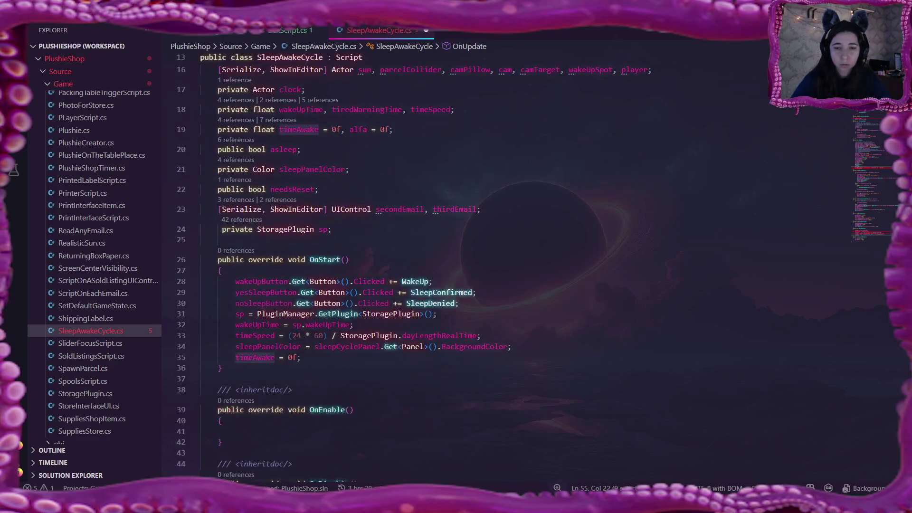
pyautogui.scroll(-2, 471, 264)
pyautogui.scroll(-2, 901, 191)
pyautogui.scroll(-1, 901, 191)
pyautogui.scroll(-7, 902, 191)
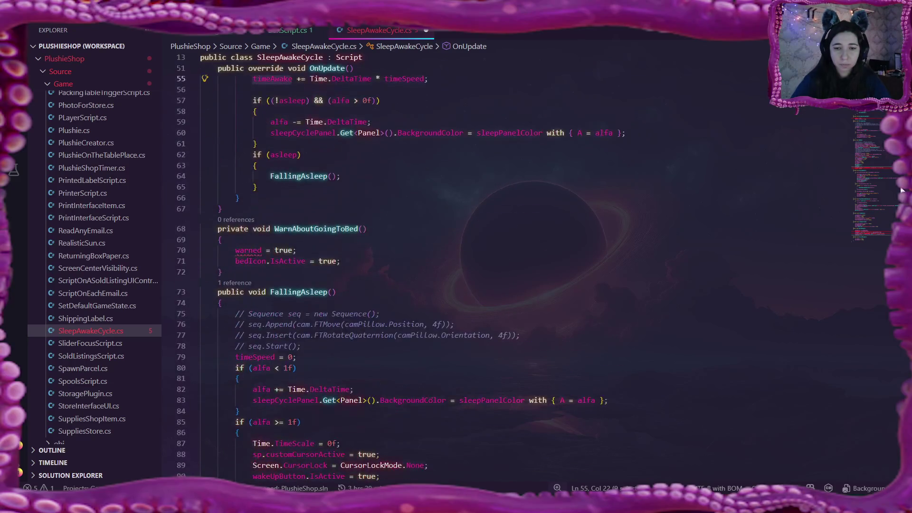
pyautogui.scroll(-2, 902, 191)
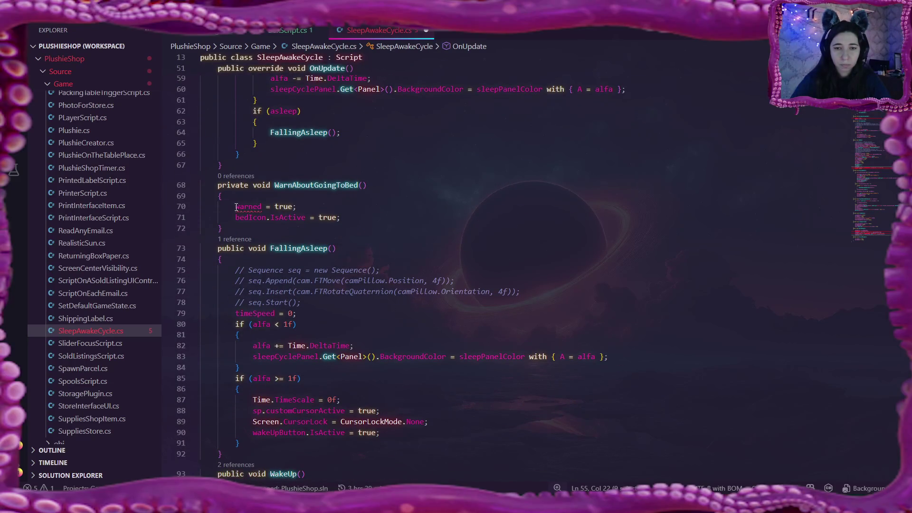
# Delete the unused WarnAboutGoingToBed method so FallingAsleep follows OnUpdate
pyautogui.moveTo(237, 206); pyautogui.dragTo(297, 206)
pyautogui.moveTo(218, 184); pyautogui.dragTo(241, 229)
pyautogui.press('BackSpace')
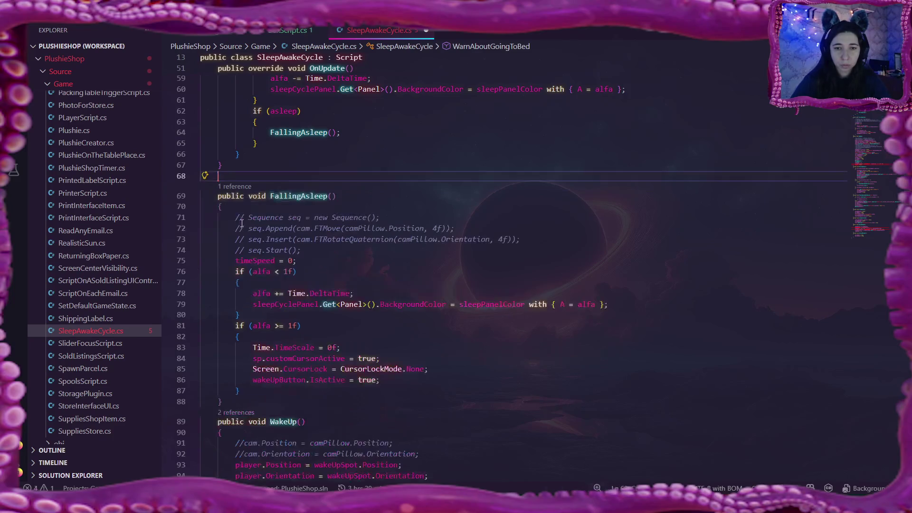
pyautogui.press('Up')
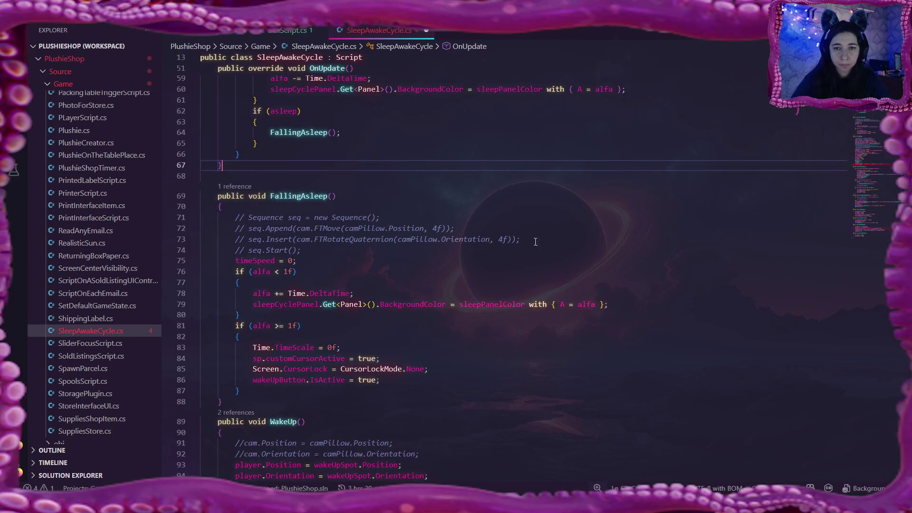
pyautogui.scroll(-2, 567, 229)
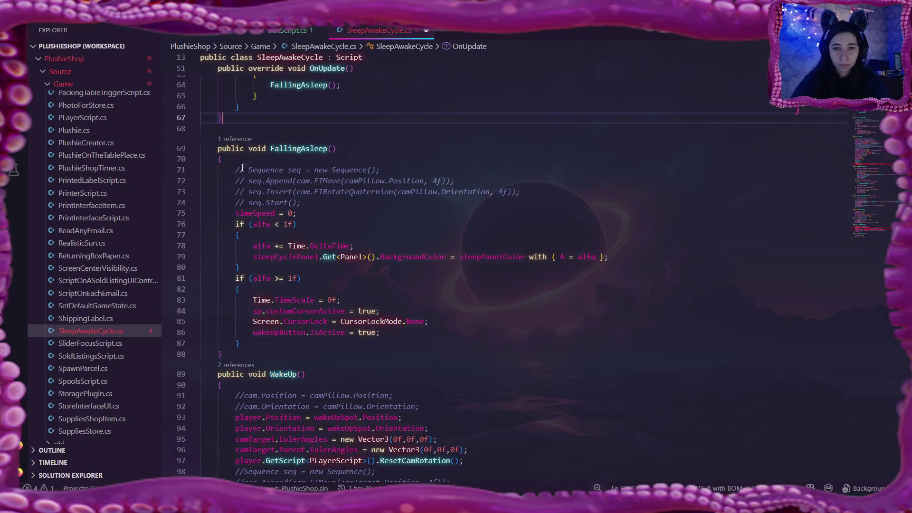
# Remove the commented-out sequence lines from FallingAsleep
pyautogui.moveTo(236, 169); pyautogui.dragTo(329, 202)
pyautogui.press('BackSpace')
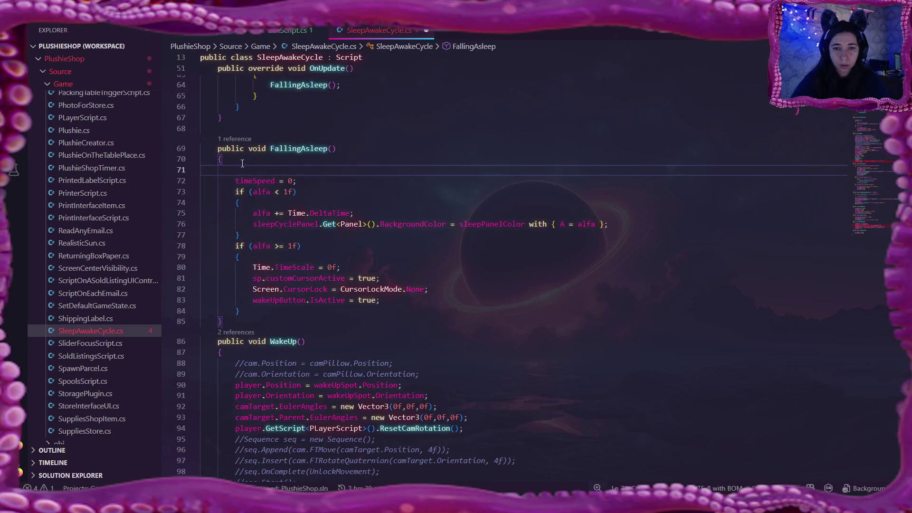
pyautogui.press('BackSpace')
pyautogui.scroll(-4, 483, 198)
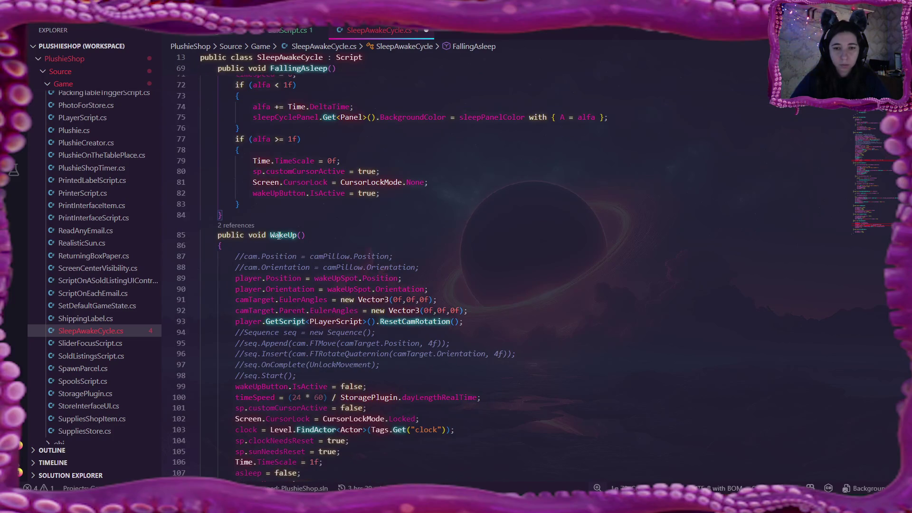
# Strip the commented camera and sequence code plus the tiredWarningTime and warned resets from WakeUp
pyautogui.moveTo(233, 256); pyautogui.dragTo(469, 269)
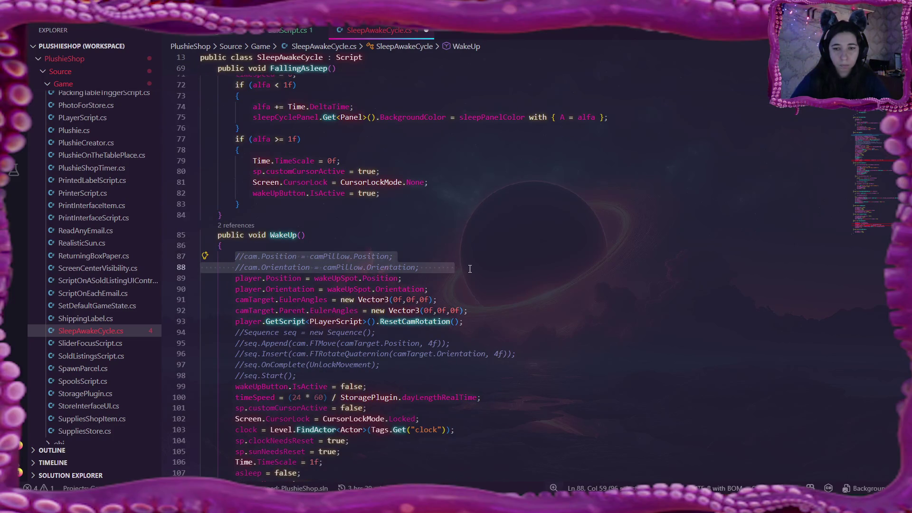
pyautogui.press('BackSpace')
pyautogui.press('BackSpace')
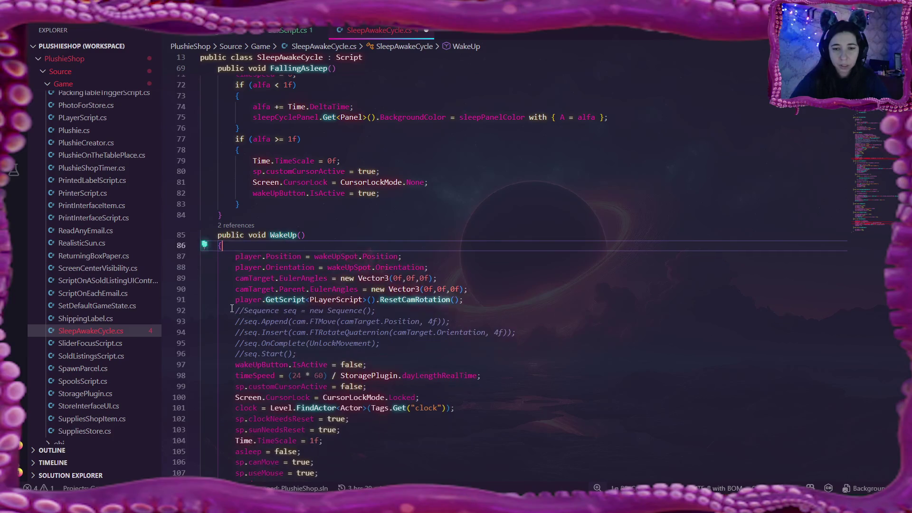
pyautogui.moveTo(235, 310); pyautogui.dragTo(298, 354)
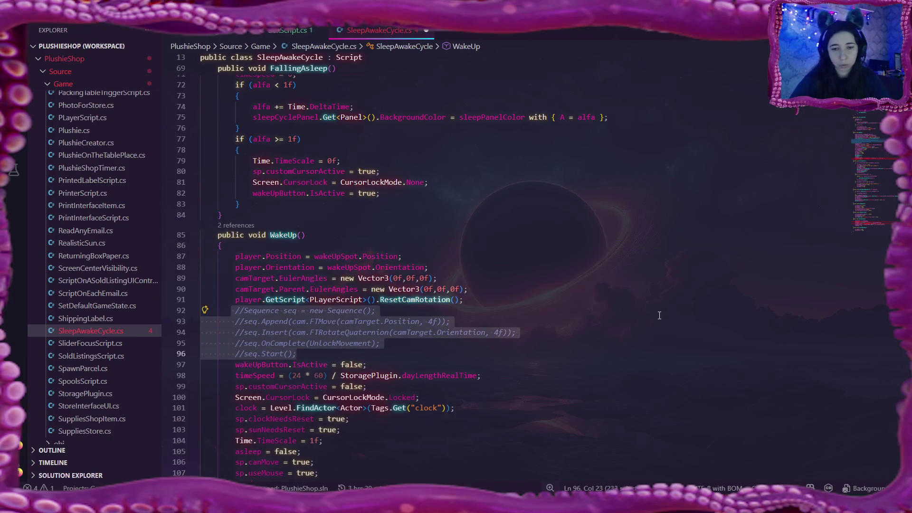
pyautogui.press('BackSpace')
pyautogui.scroll(-2, 651, 309)
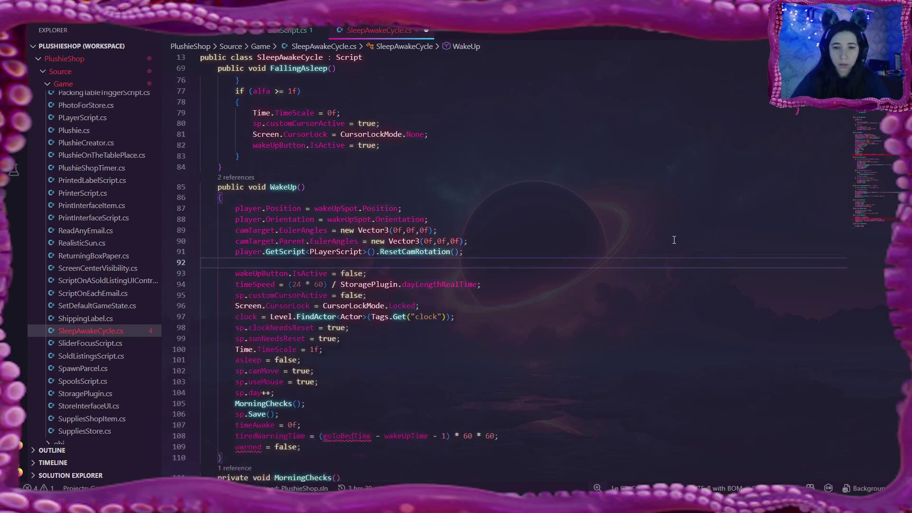
pyautogui.scroll(-3, 673, 240)
pyautogui.scroll(-2, 673, 239)
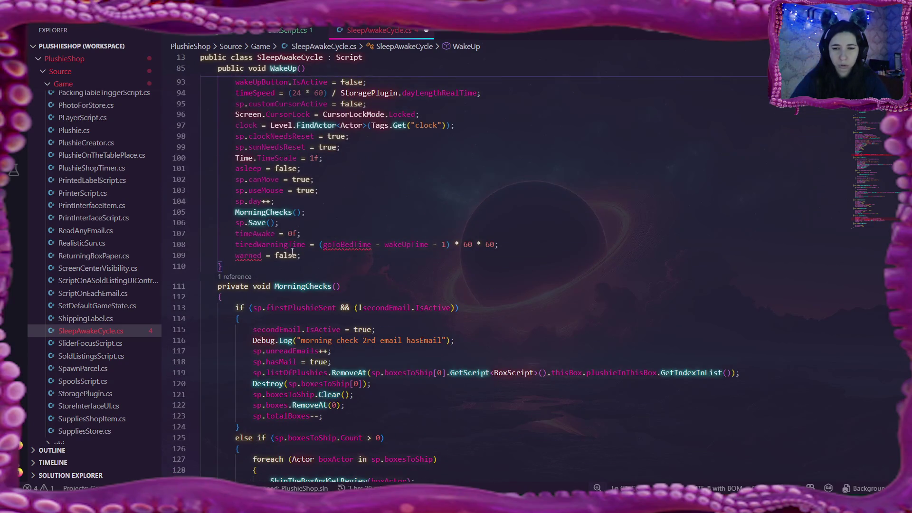
pyautogui.moveTo(232, 244); pyautogui.dragTo(326, 255)
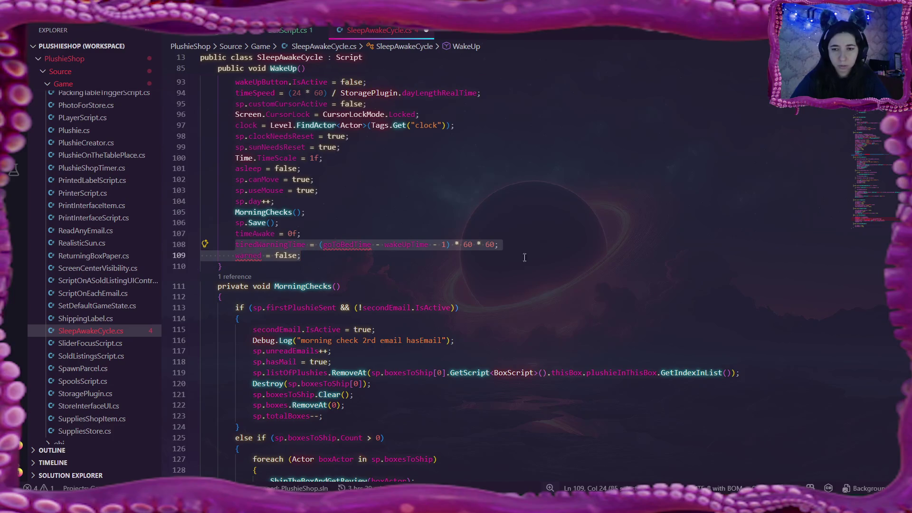
pyautogui.press('BackSpace')
pyautogui.press('Up')
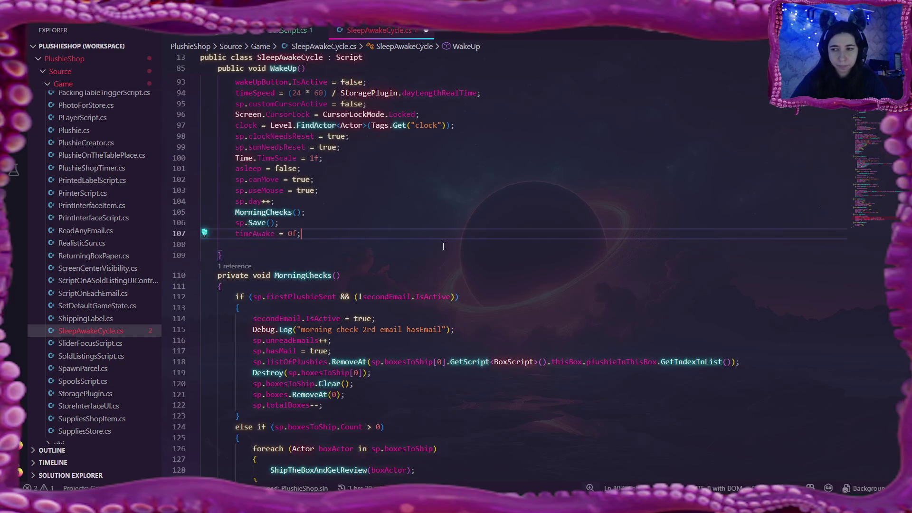
pyautogui.scroll(-5, 478, 253)
pyautogui.scroll(-5, 479, 253)
pyautogui.scroll(-2, 478, 252)
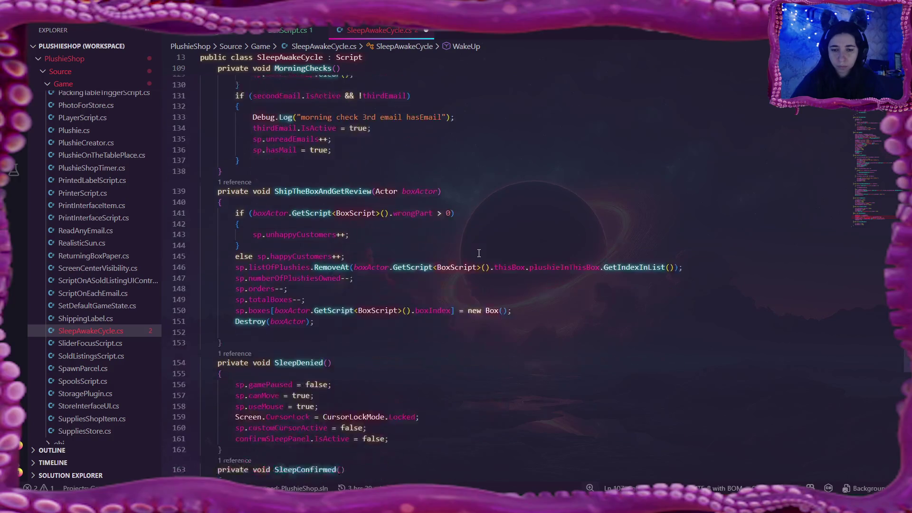
pyautogui.scroll(-2, 479, 253)
pyautogui.scroll(-2, 478, 253)
pyautogui.scroll(-4, 479, 253)
pyautogui.scroll(-2, 417, 251)
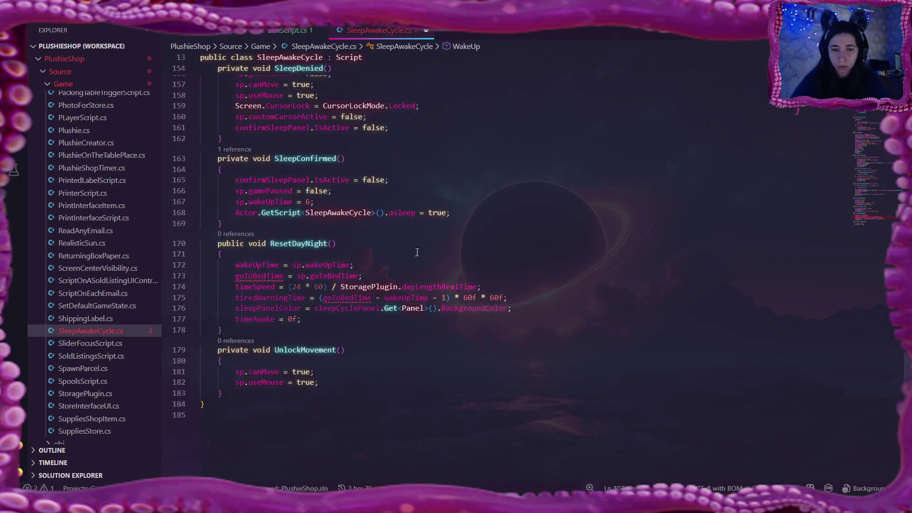
# Remove the goToBedTime and tiredWarningTime resets from ResetDayNight, leaving it ending at timeAwake
pyautogui.click(236, 276)
pyautogui.hotkey('shift', 'End')
pyautogui.press('BackSpace')
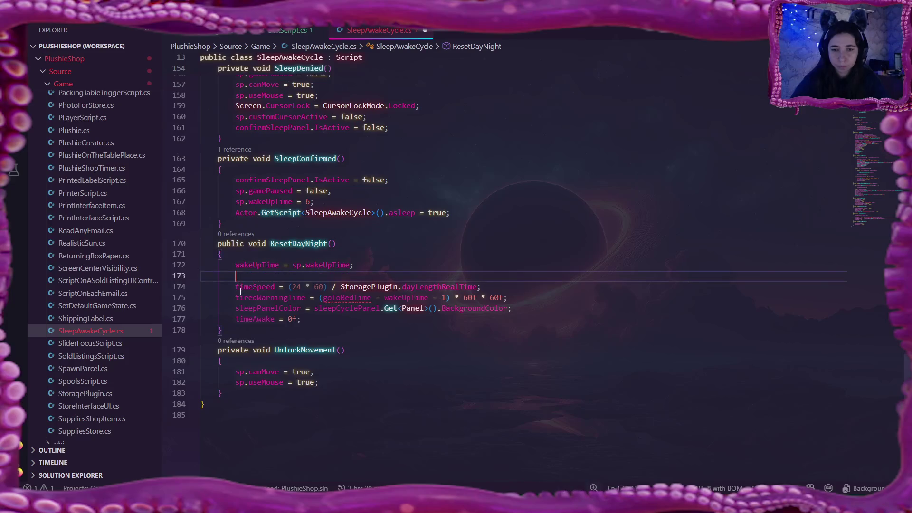
pyautogui.moveTo(236, 297); pyautogui.dragTo(574, 299)
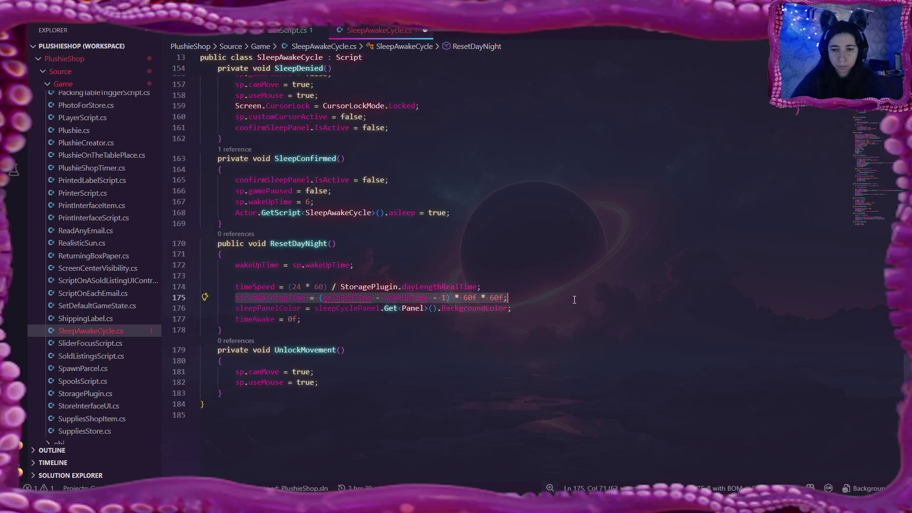
pyautogui.press('BackSpace')
pyautogui.press('BackSpace')
pyautogui.click(425, 265)
pyautogui.press('Delete')
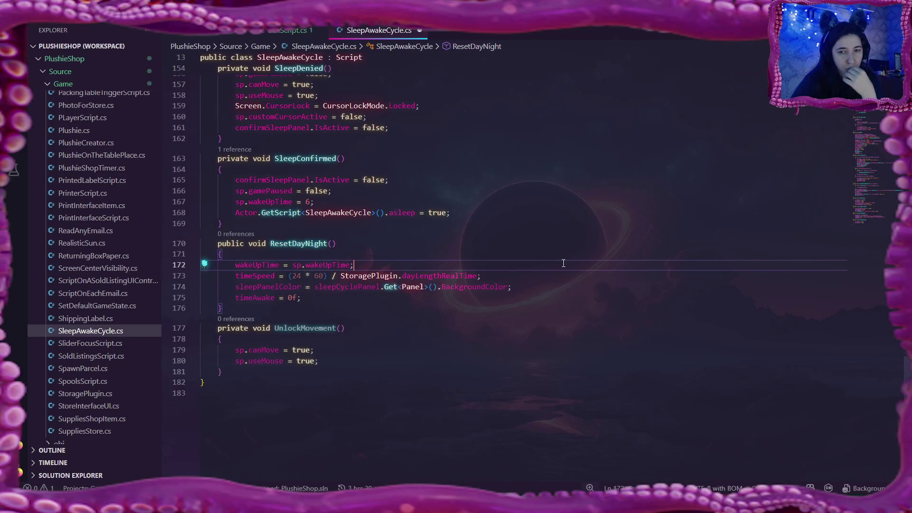
pyautogui.scroll(2, 563, 264)
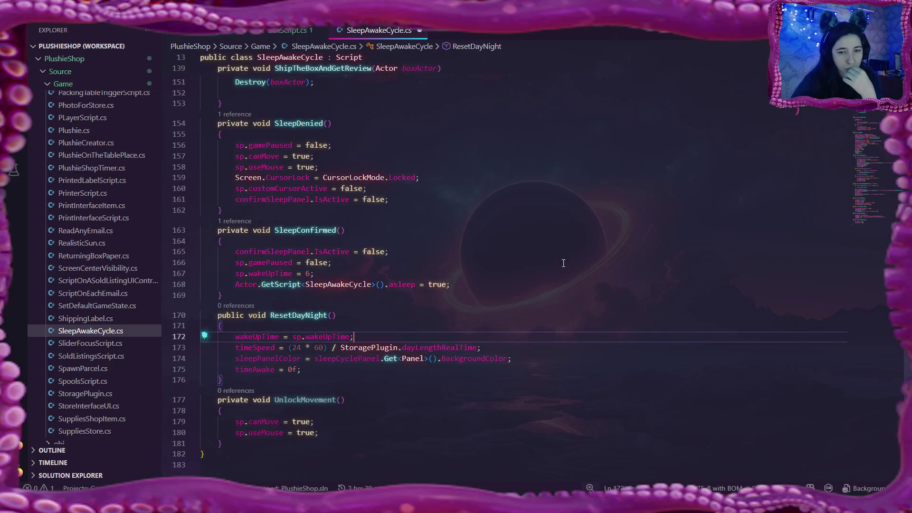
pyautogui.click(338, 400)
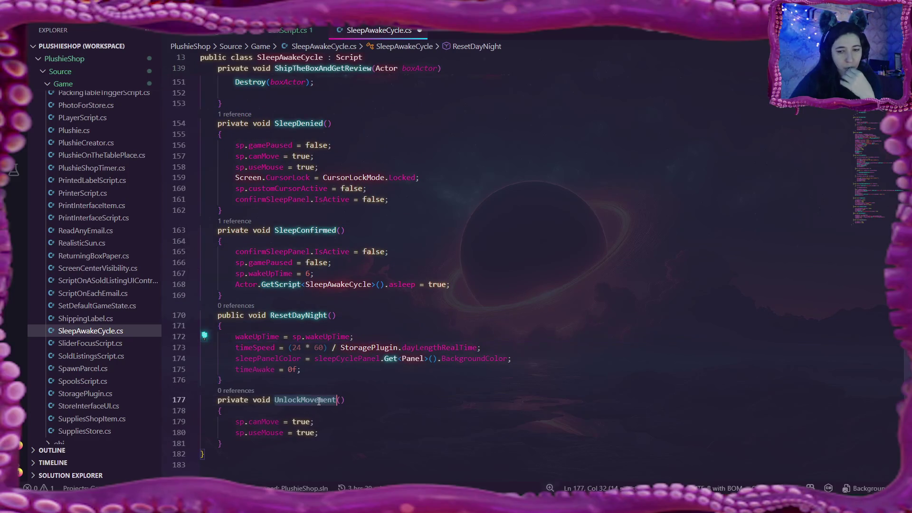
pyautogui.scroll(10, 909, 376)
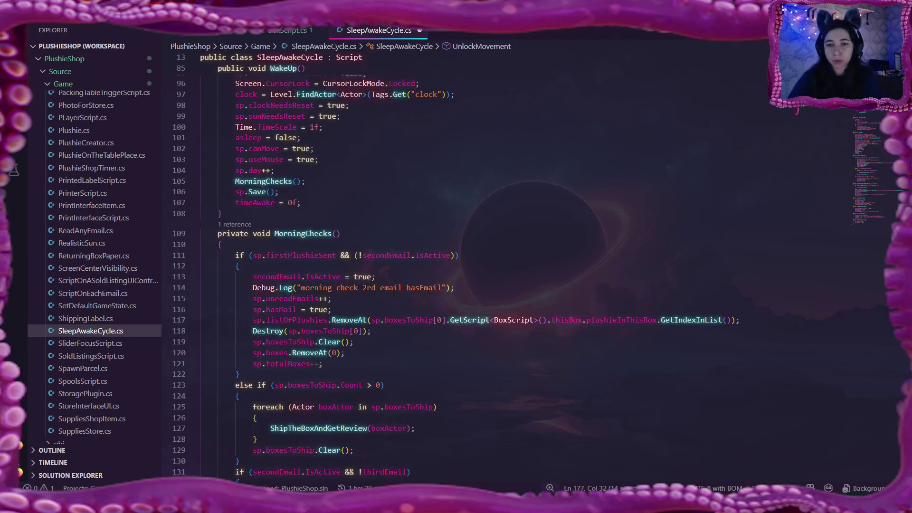
pyautogui.scroll(2, 908, 375)
pyautogui.scroll(4, 909, 376)
pyautogui.scroll(3, 876, 119)
pyautogui.scroll(3, 876, 119)
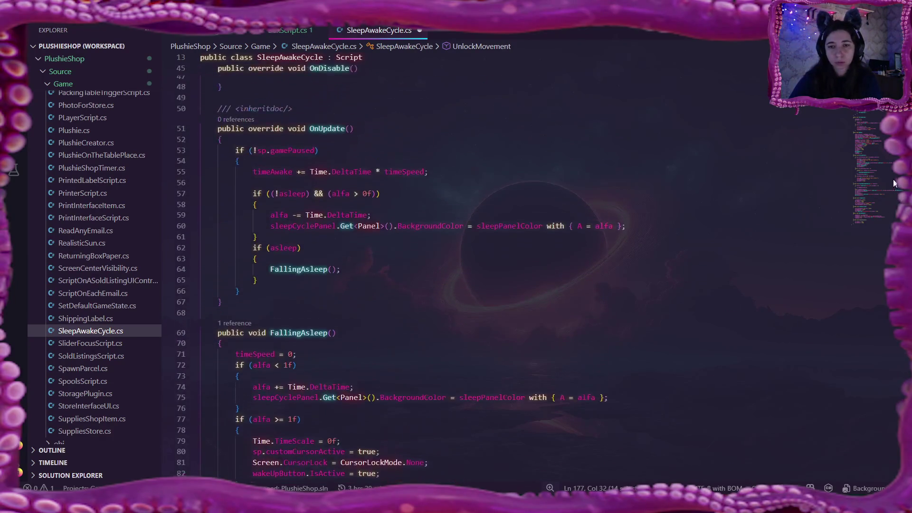
pyautogui.scroll(5, 876, 119)
pyautogui.scroll(3, 876, 119)
pyautogui.scroll(-3, 875, 118)
pyautogui.scroll(-12, 866, 178)
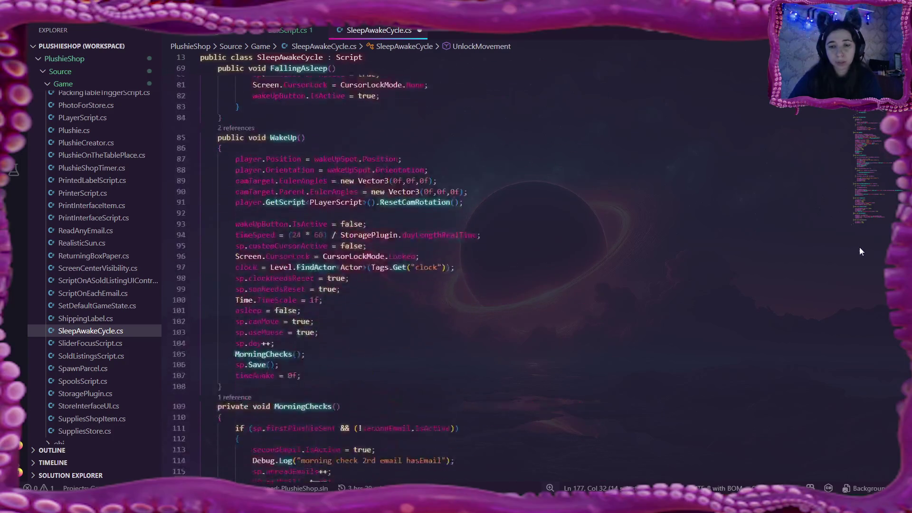
pyautogui.scroll(-6, 860, 247)
pyautogui.scroll(-8, 856, 276)
pyautogui.scroll(-3, 853, 329)
pyautogui.scroll(-3, 854, 341)
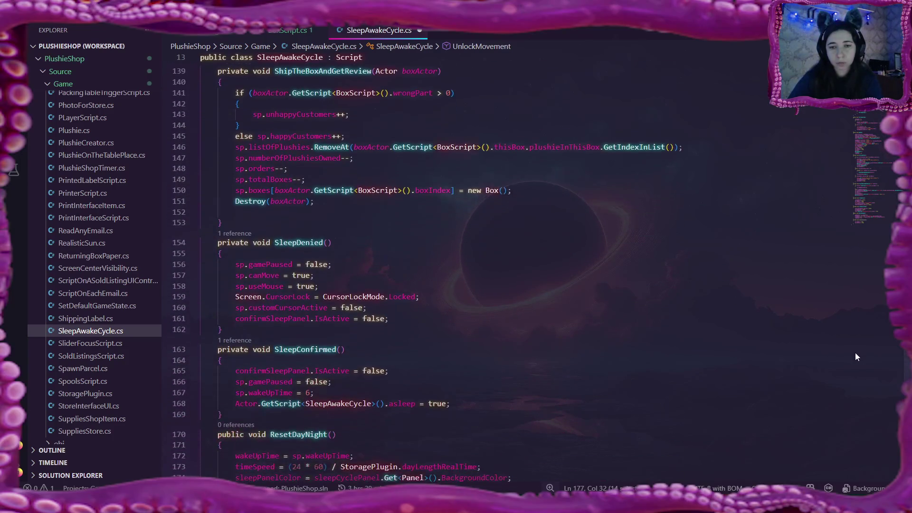
pyautogui.scroll(-2, 856, 353)
pyautogui.scroll(-1, 857, 365)
pyautogui.scroll(-2, 859, 378)
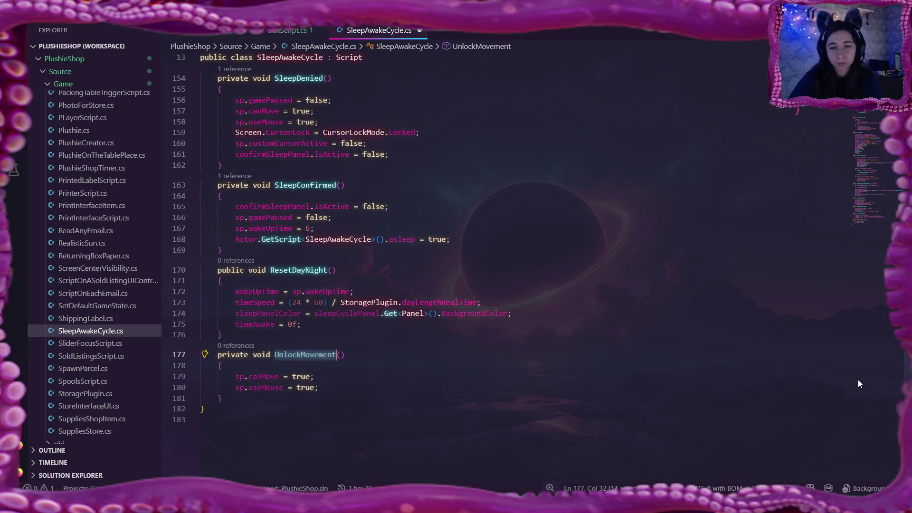
pyautogui.scroll(2, 861, 378)
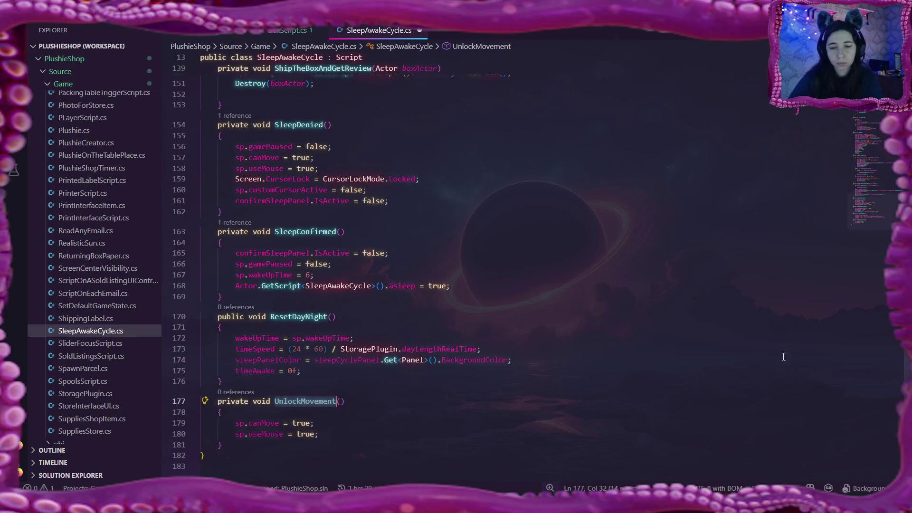
pyautogui.scroll(10, 585, 358)
pyautogui.scroll(10, 585, 358)
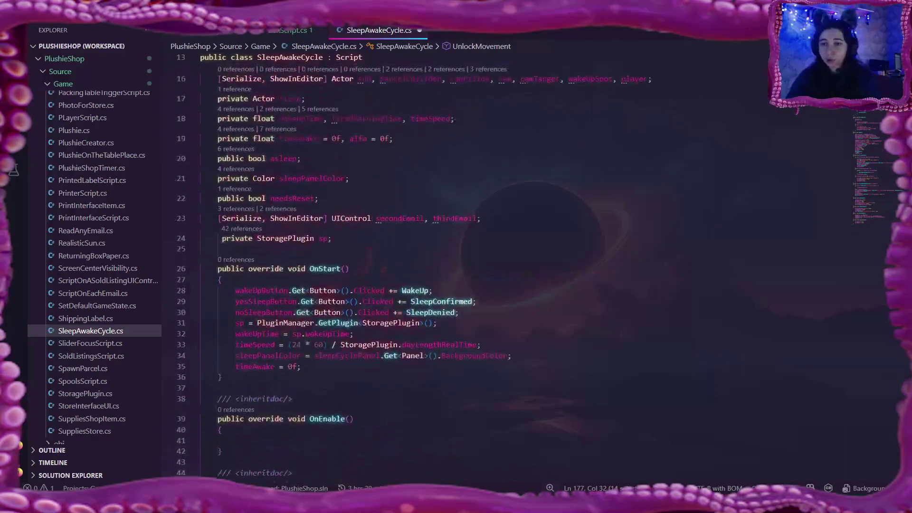
pyautogui.scroll(-2, 584, 358)
pyautogui.scroll(-3, 540, 193)
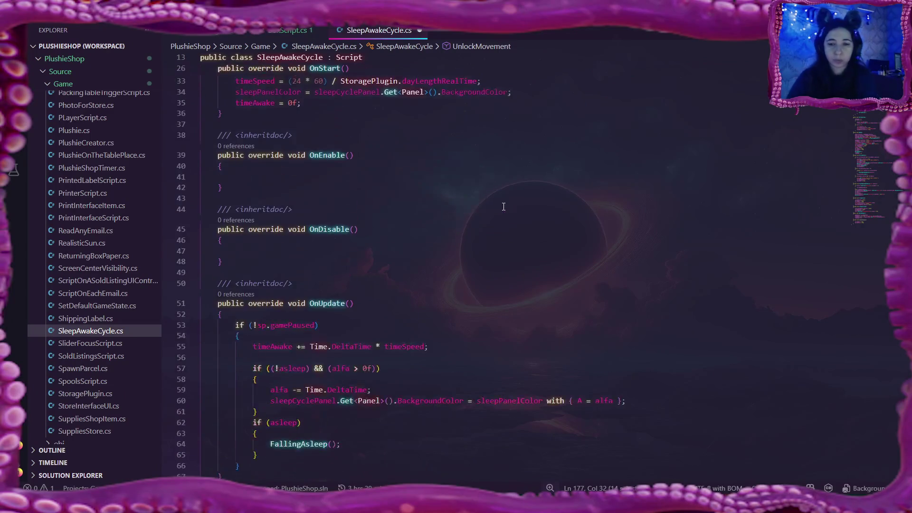
pyautogui.scroll(-5, 504, 204)
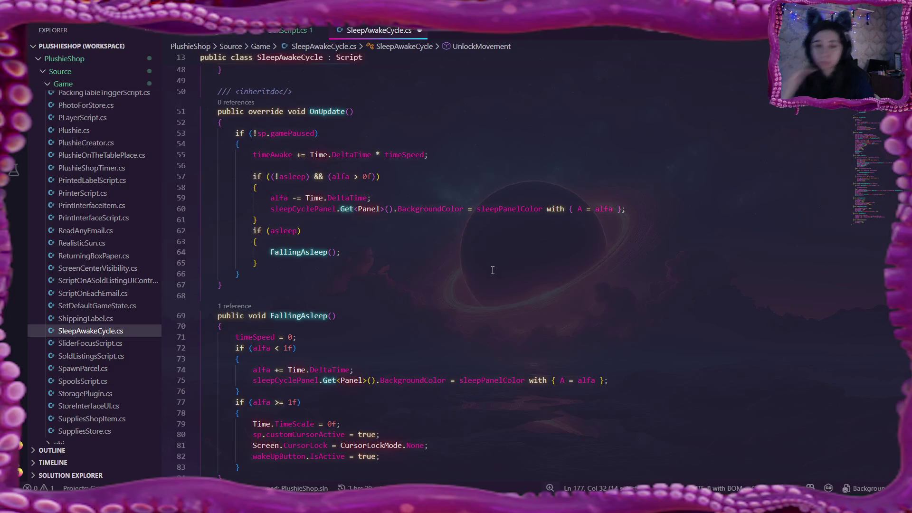
pyautogui.doubleClick(275, 156)
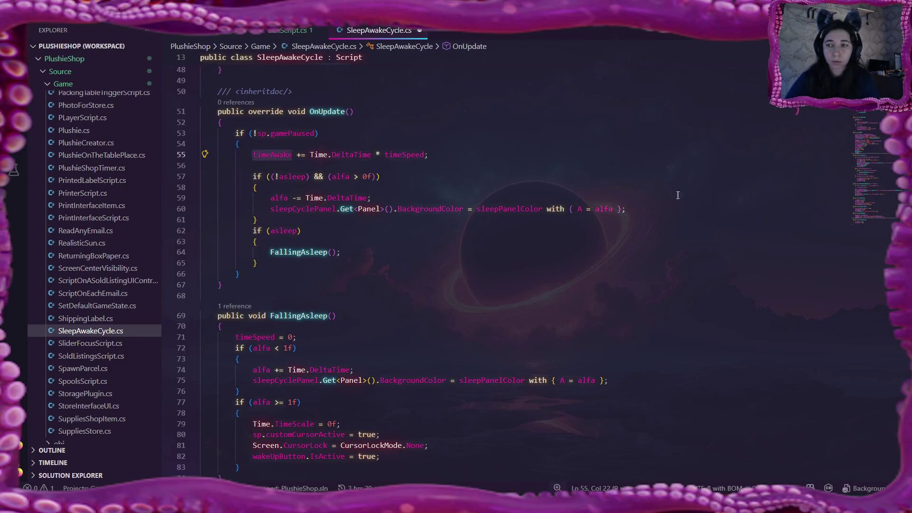
pyautogui.scroll(2, 457, 267)
pyautogui.scroll(5, 456, 267)
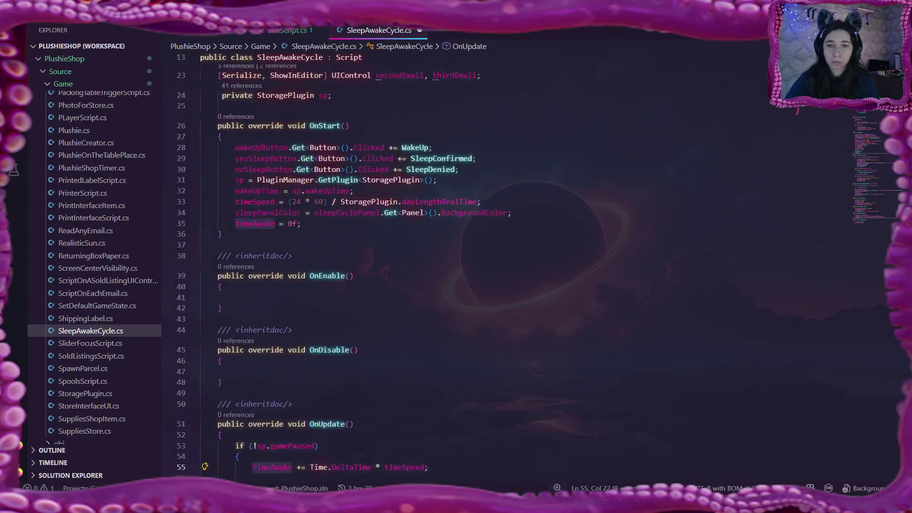
pyautogui.scroll(-9, 456, 267)
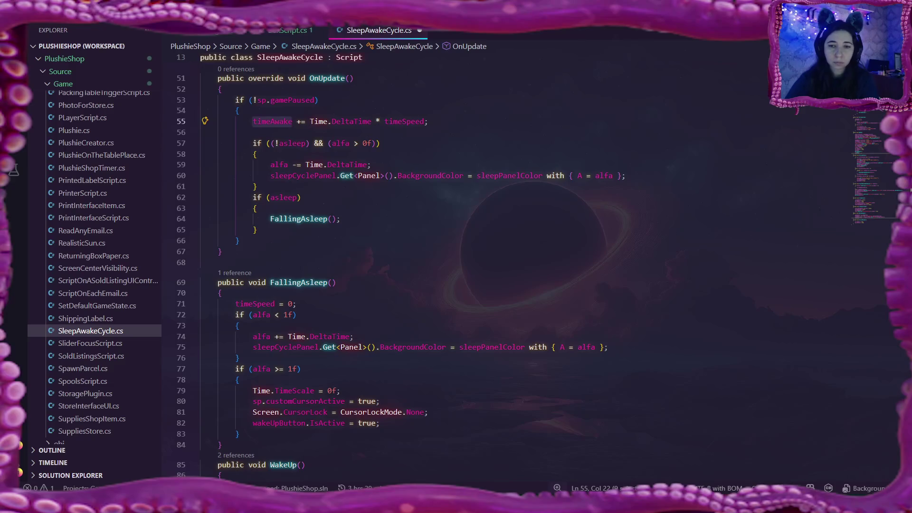
pyautogui.scroll(-5, 457, 267)
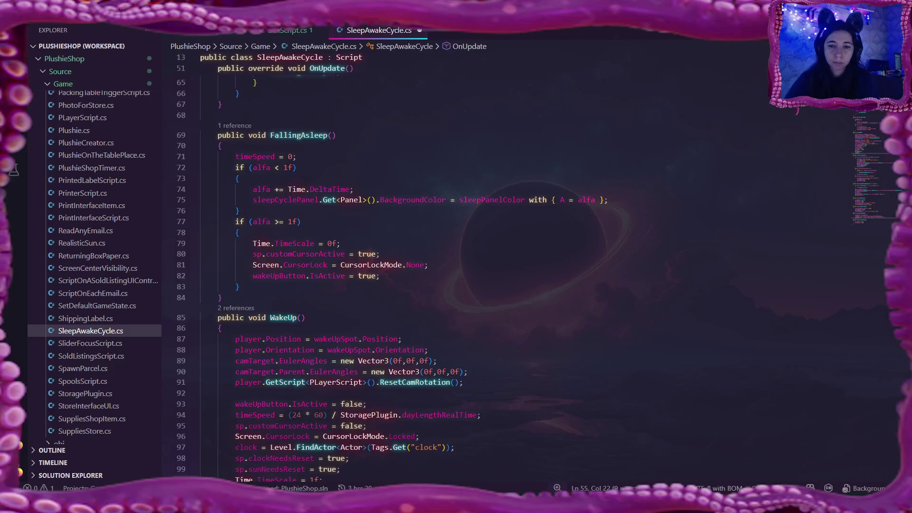
pyautogui.scroll(4, 708, 209)
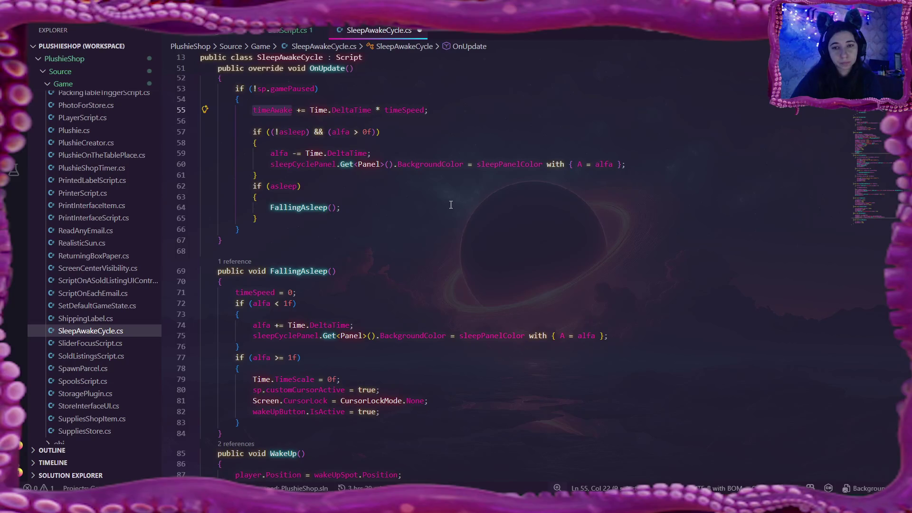
pyautogui.scroll(-4, 450, 206)
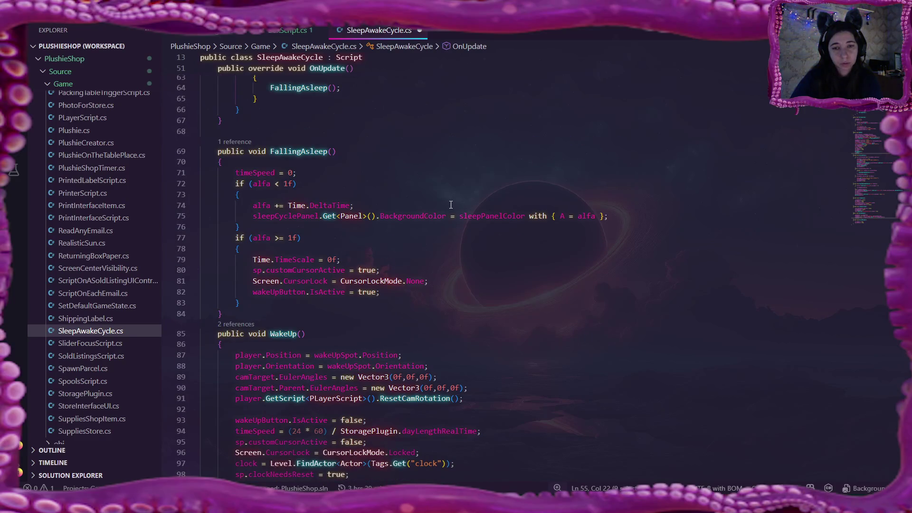
pyautogui.scroll(-2, 450, 206)
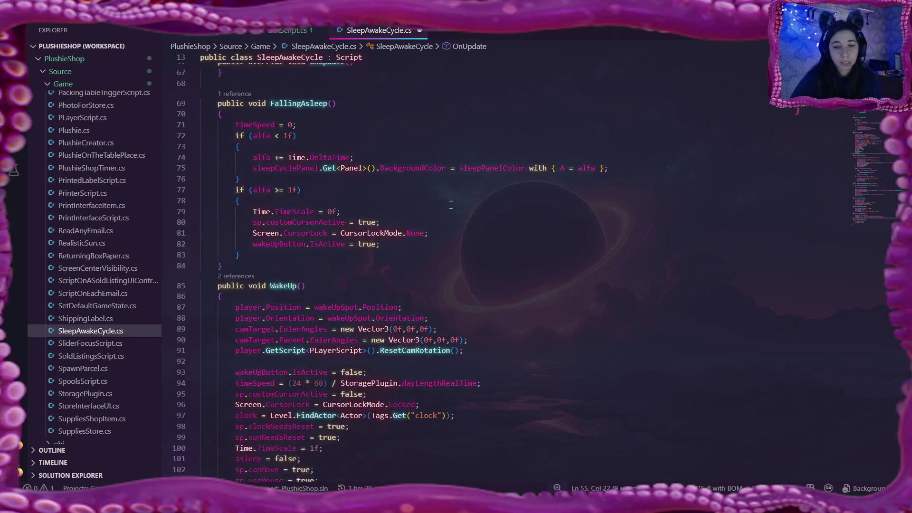
pyautogui.scroll(-1, 450, 206)
pyautogui.scroll(-2, 456, 207)
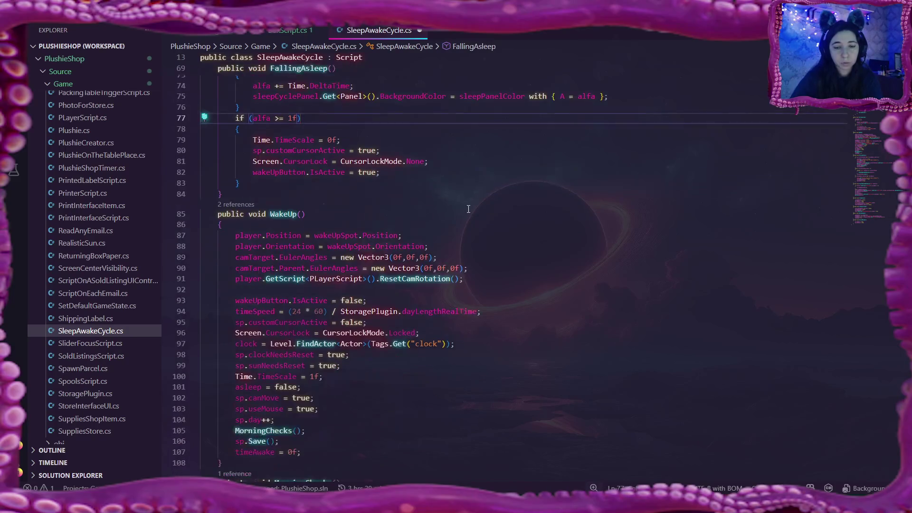
pyautogui.scroll(-2, 468, 209)
pyautogui.scroll(-3, 319, 312)
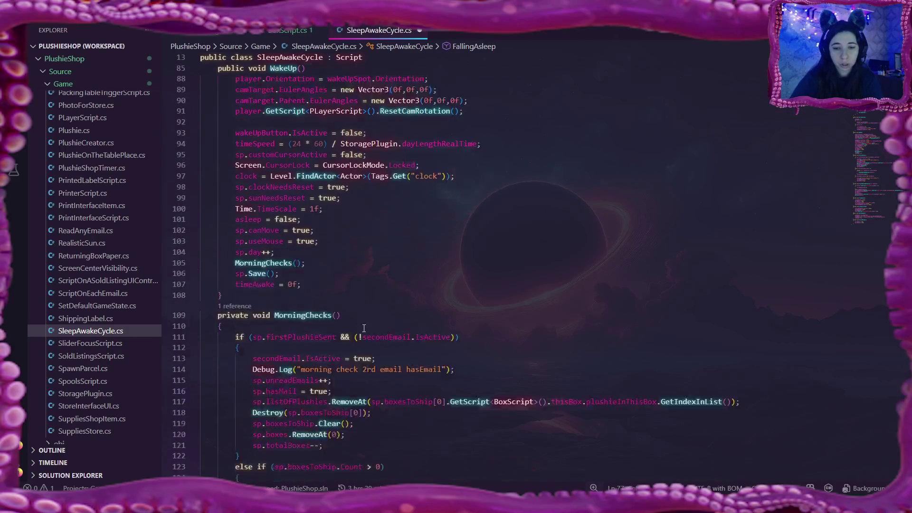
pyautogui.scroll(-2, 319, 253)
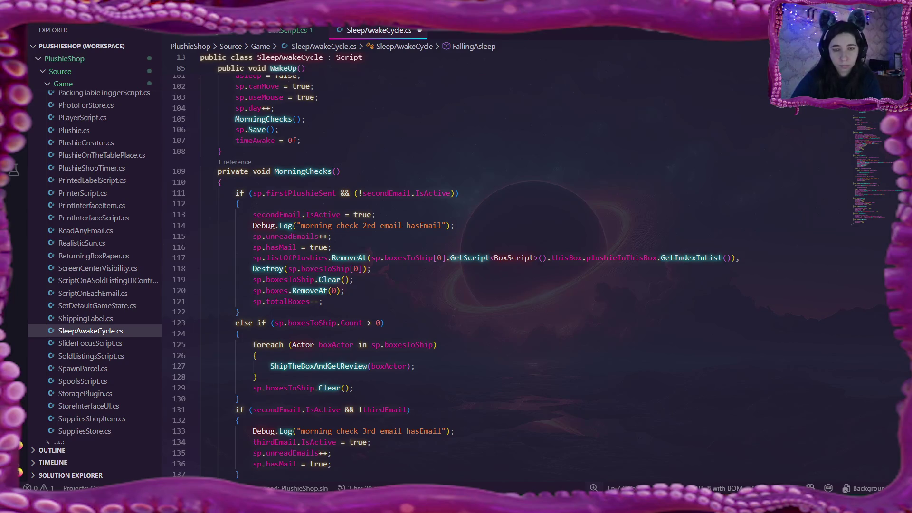
pyautogui.click(246, 152)
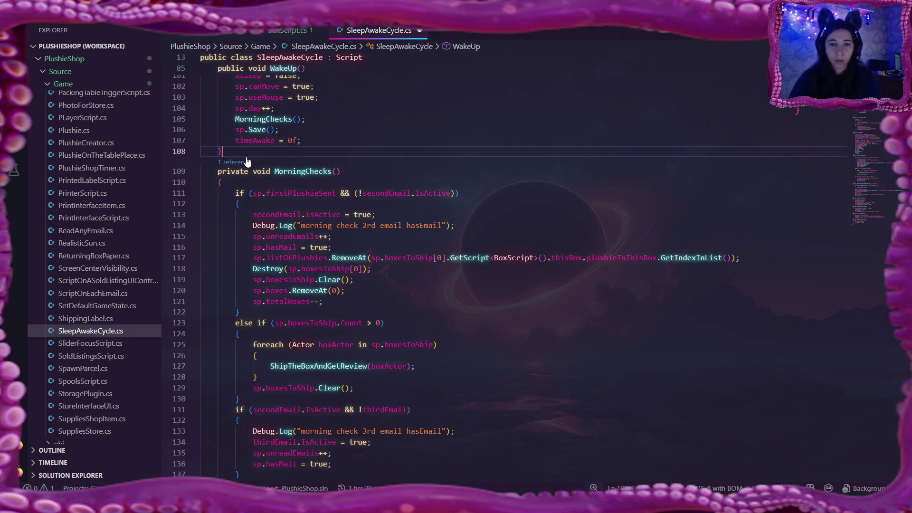
# Add an empty 'private void ShipOrders()' method with braces after WakeUp
pyautogui.press('Return')
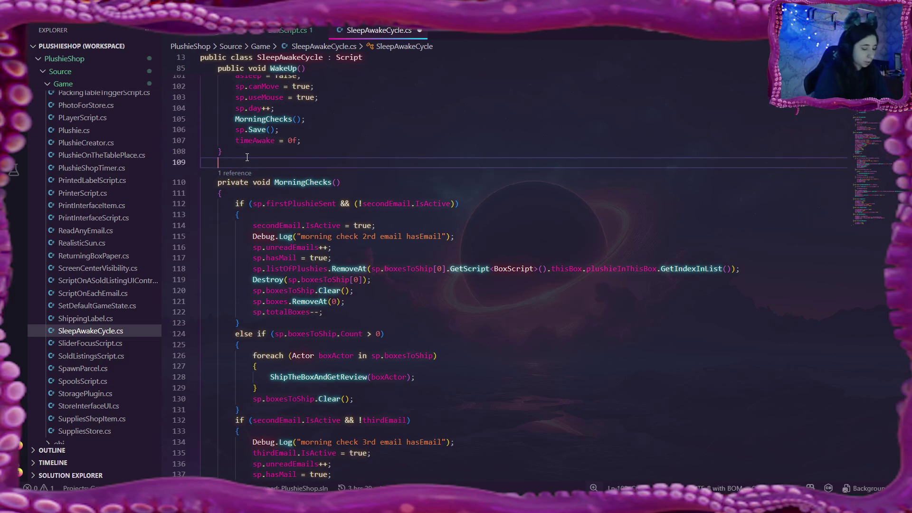
pyautogui.write('}sku')
pyautogui.press('BackSpace')
pyautogui.press('BackSpace')
pyautogui.press('BackSpace')
pyautogui.press('BackSpace')
pyautogui.press('BackSpace')
pyautogui.press('BackSpace')
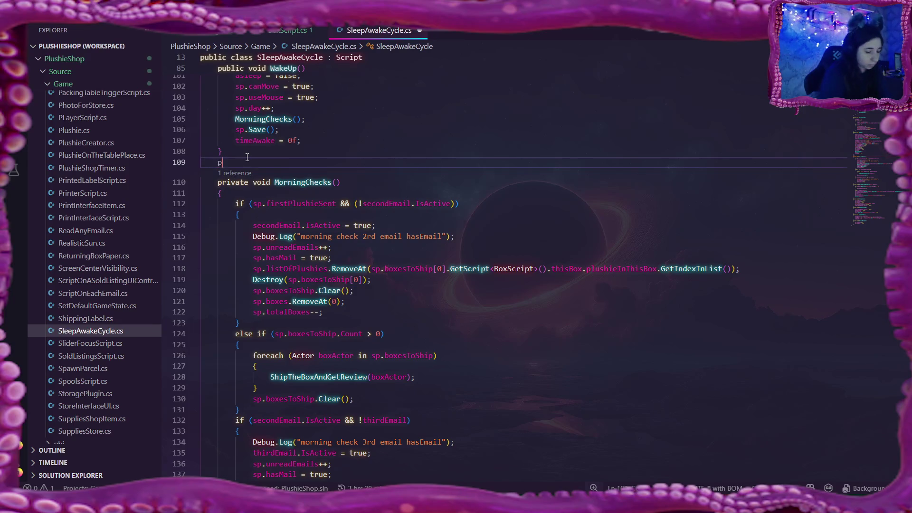
pyautogui.write('private void ')
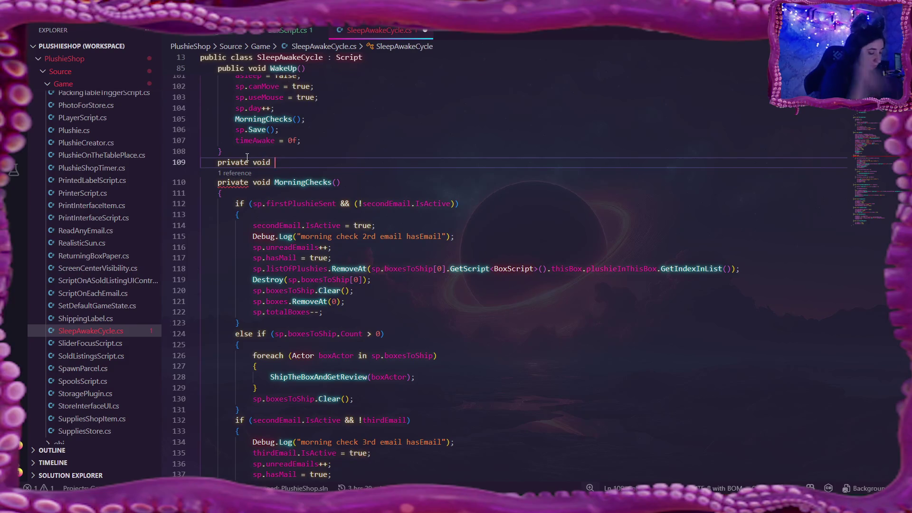
pyautogui.write('ShipB')
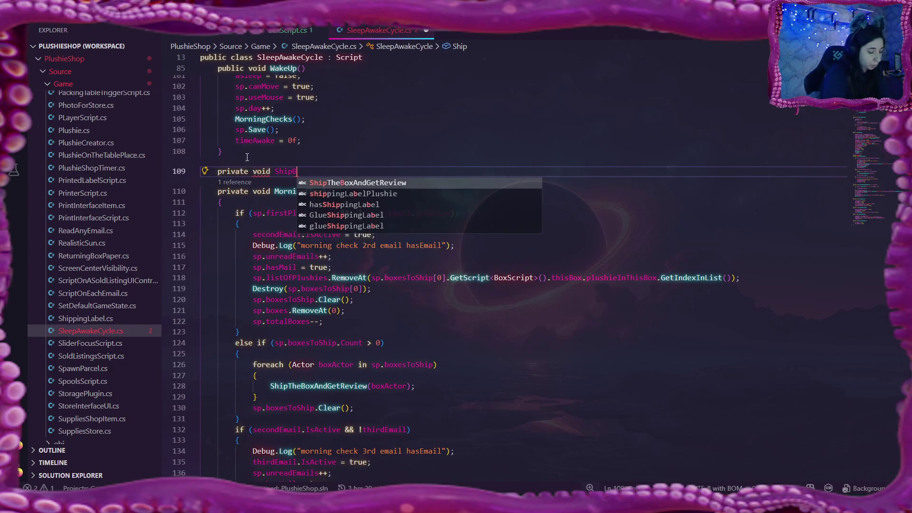
pyautogui.press('BackSpace')
pyautogui.write('orders')
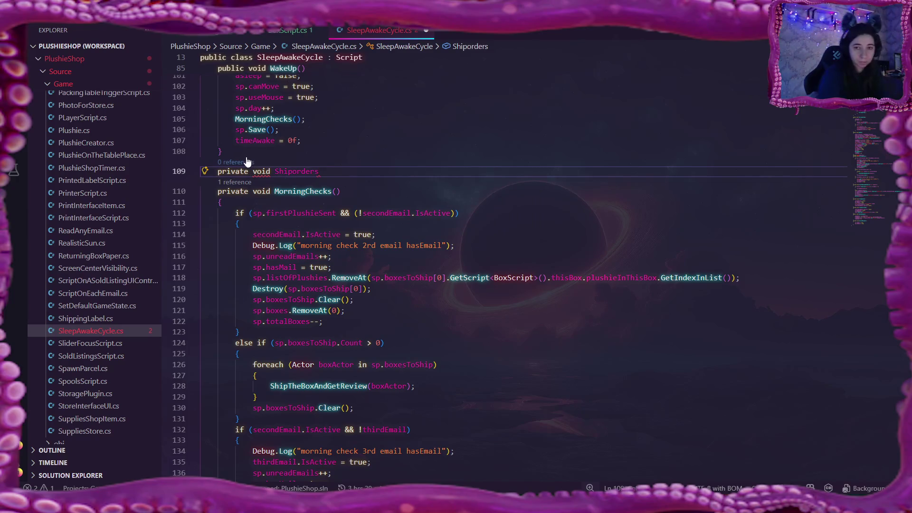
pyautogui.write('(')
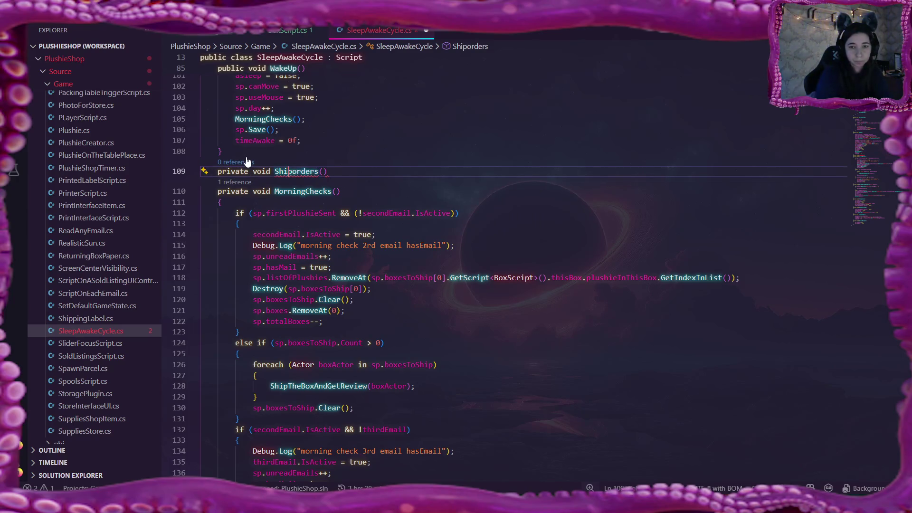
pyautogui.press('Delete')
pyautogui.write('O')
pyautogui.hotkey('ctrl', 'Right')
pyautogui.press('End')
pyautogui.press('Return')
pyautogui.write('{')
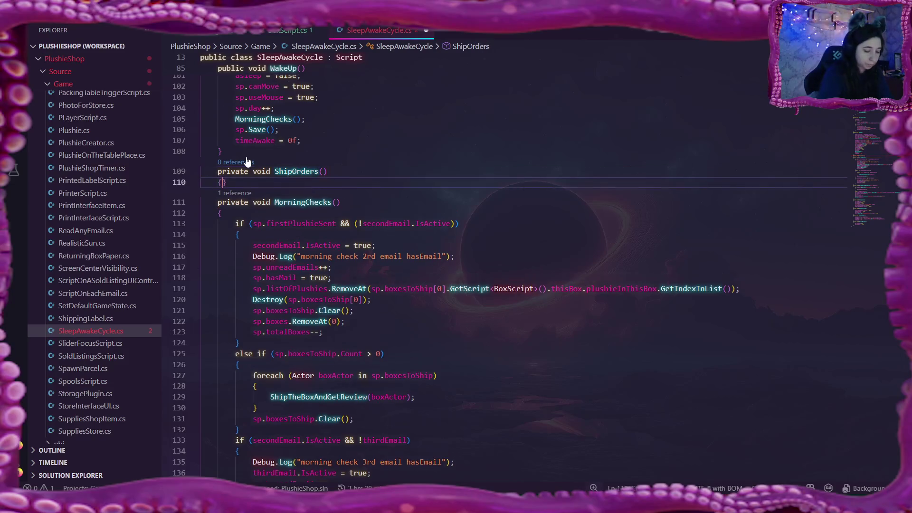
pyautogui.press('Return')
pyautogui.scroll(-2, 243, 165)
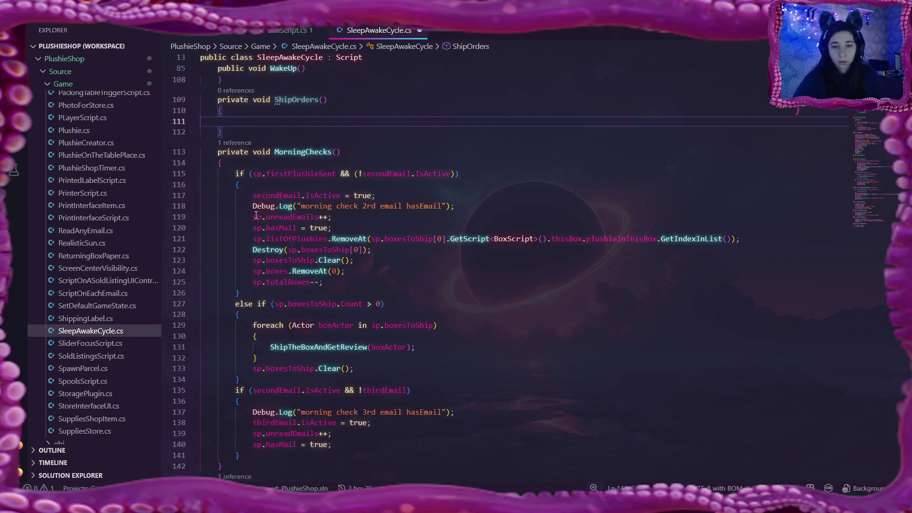
# Cut the second-email and box-shipping if/else block out of the start of MorningChecks
pyautogui.moveTo(236, 173)
pyautogui.mouseDown()
pyautogui.moveTo(370, 299)
pyautogui.moveTo(430, 381)
pyautogui.moveTo(435, 402)
pyautogui.moveTo(426, 383)
pyautogui.mouseUp()
pyautogui.scroll(-2, 427, 383)
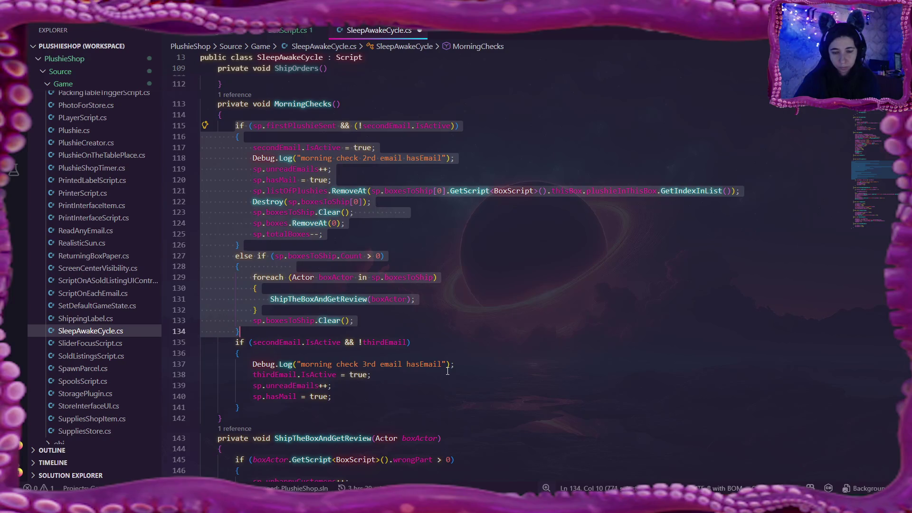
pyautogui.scroll(-2, 448, 370)
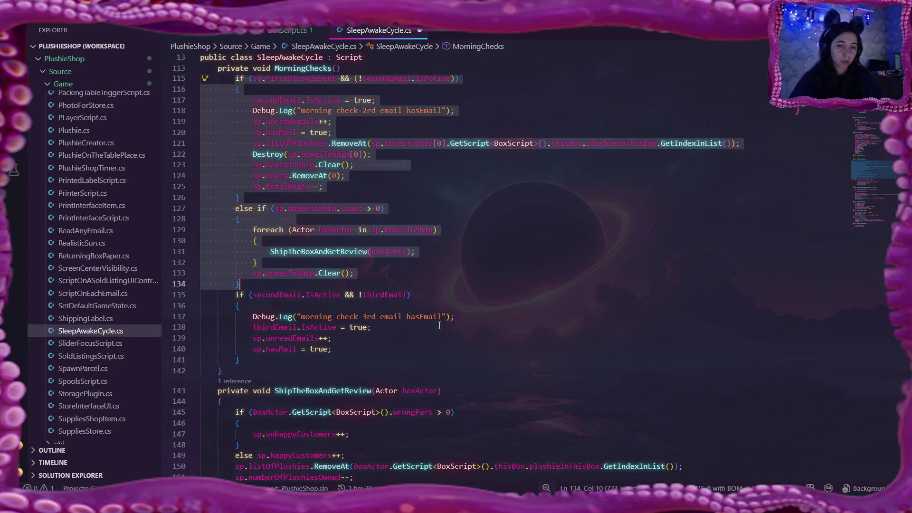
pyautogui.scroll(2, 439, 325)
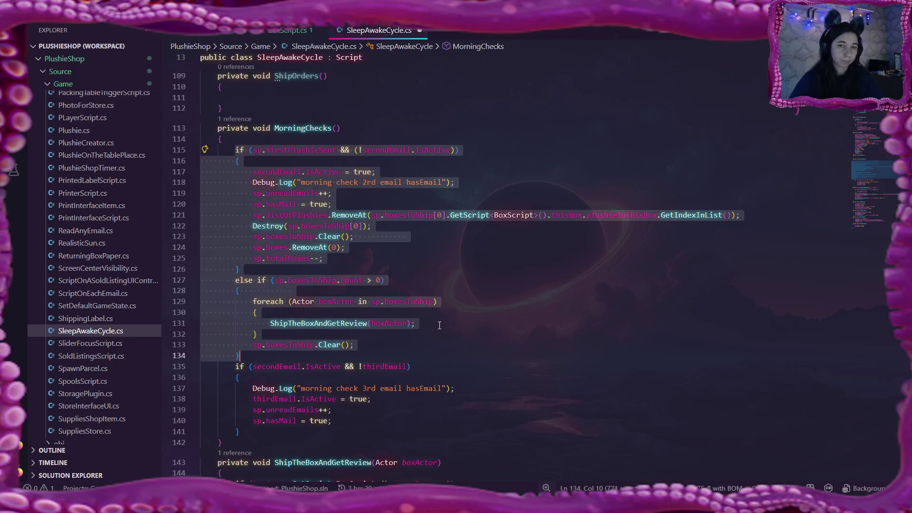
pyautogui.press('Delete')
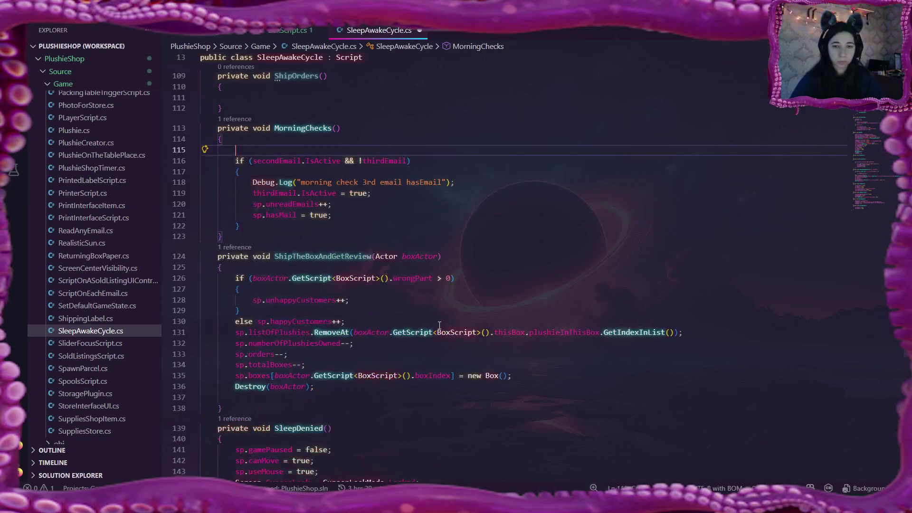
pyautogui.scroll(2, 439, 326)
pyautogui.scroll(3, 439, 326)
# Paste the shipping block into the empty ShipOrders body and remove the leftover blank line in MorningChecks
pyautogui.click(405, 313)
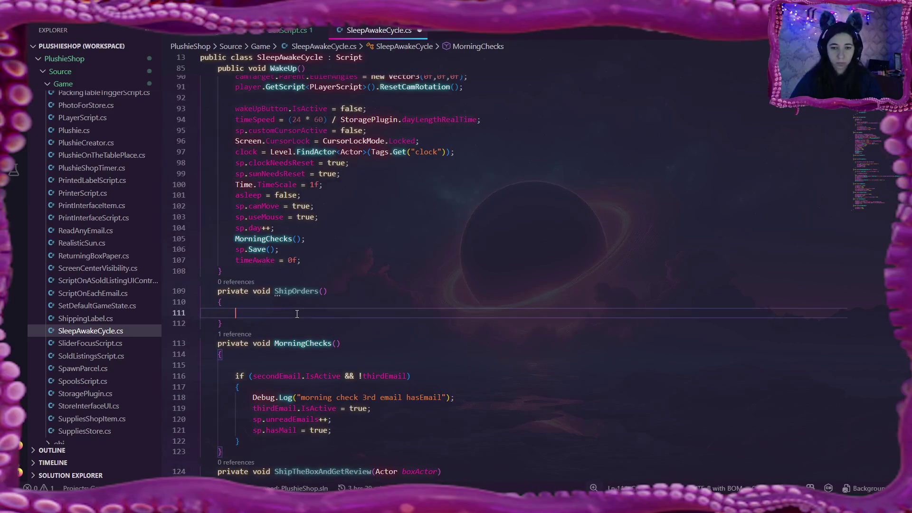
pyautogui.write('if (sp.firstPlushieSent && (!secondEmail.IsActive))         {             secondEmail.IsActive = true;             Debug.Log("morning check 2rd email hasEmail");             sp.unreadEmails++;             sp.hasMail = true;             sp.listOfPlushies.RemoveAt(sp.boxesToShip[0].GetScript<BoxScript>().thisBox.plushieInThisBox.GetIndexInList());             Destroy(sp.boxesToShip[0]);             sp.boxesToShip.Clear();             sp.boxes.RemoveAt(0);             sp.totalBoxes--;         }         else if (sp.boxesToShip.Count > 0)         {             foreach (Actor boxActor in sp.boxesToShip)             {                 ShipTheBoxAndGetReview(boxActor);             }             sp.boxesToShip.Clear();         }')
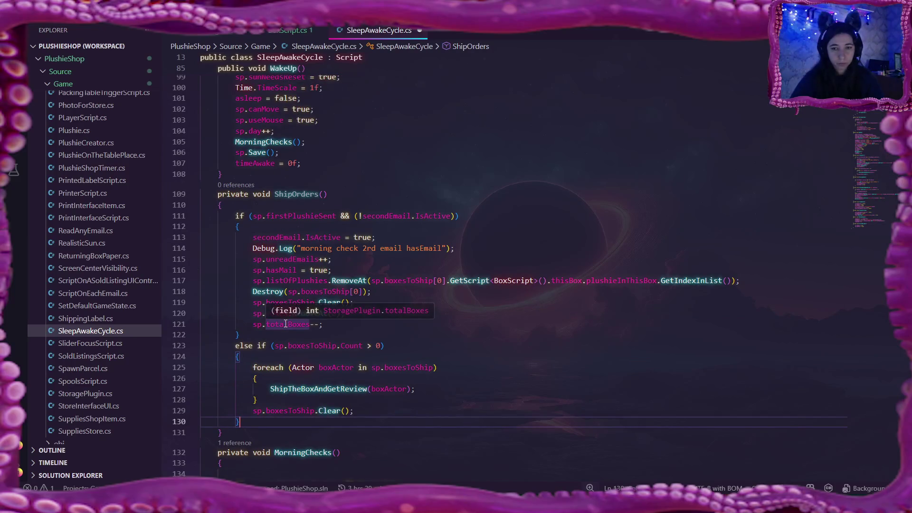
pyautogui.scroll(-1, 285, 325)
pyautogui.scroll(-2, 284, 328)
pyautogui.scroll(-2, 278, 336)
pyautogui.click(246, 297)
pyautogui.press('Delete')
pyautogui.scroll(-2, 480, 325)
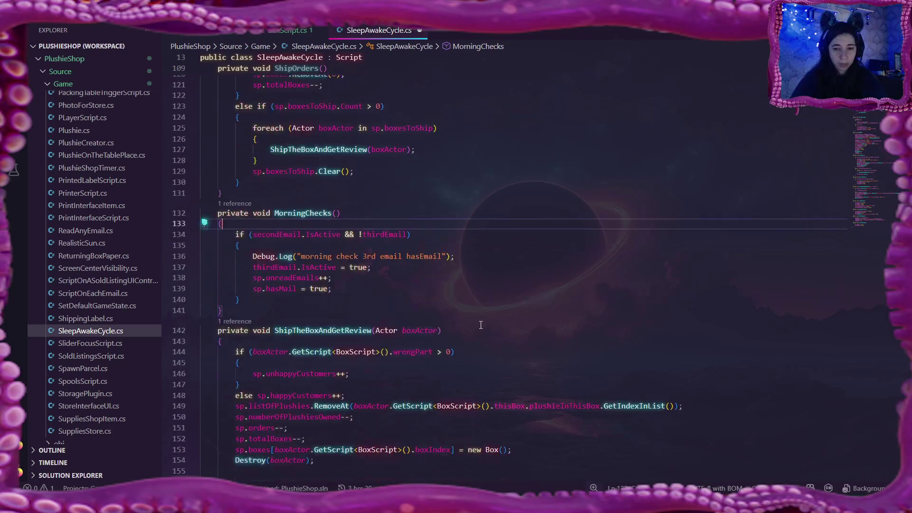
pyautogui.scroll(-1, 480, 325)
pyautogui.scroll(2, 481, 325)
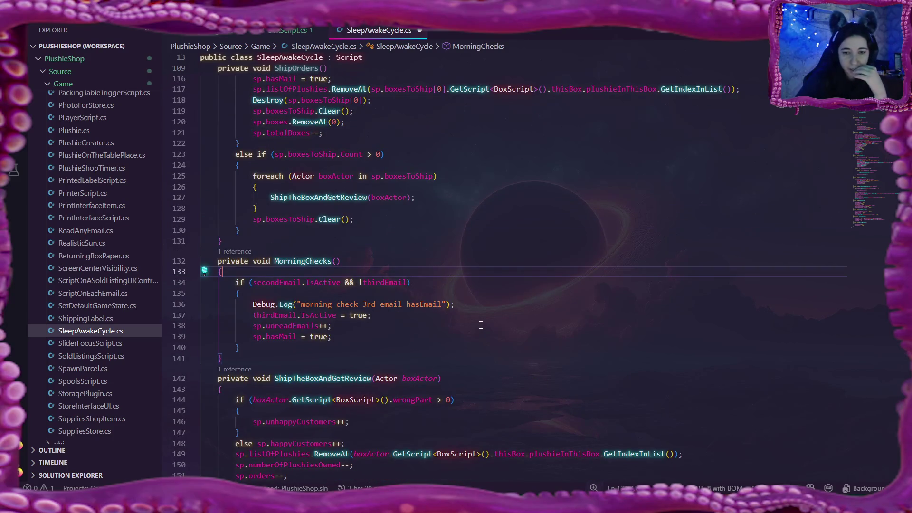
pyautogui.scroll(-1, 480, 325)
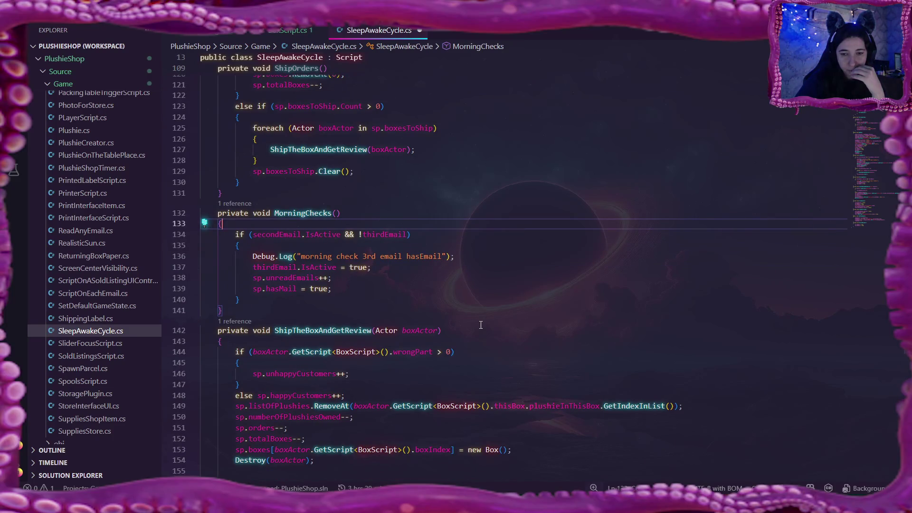
pyautogui.scroll(3, 480, 325)
pyautogui.scroll(2, 481, 325)
pyautogui.scroll(1, 481, 326)
pyautogui.scroll(1, 480, 325)
pyautogui.scroll(1, 481, 325)
pyautogui.scroll(5, 480, 325)
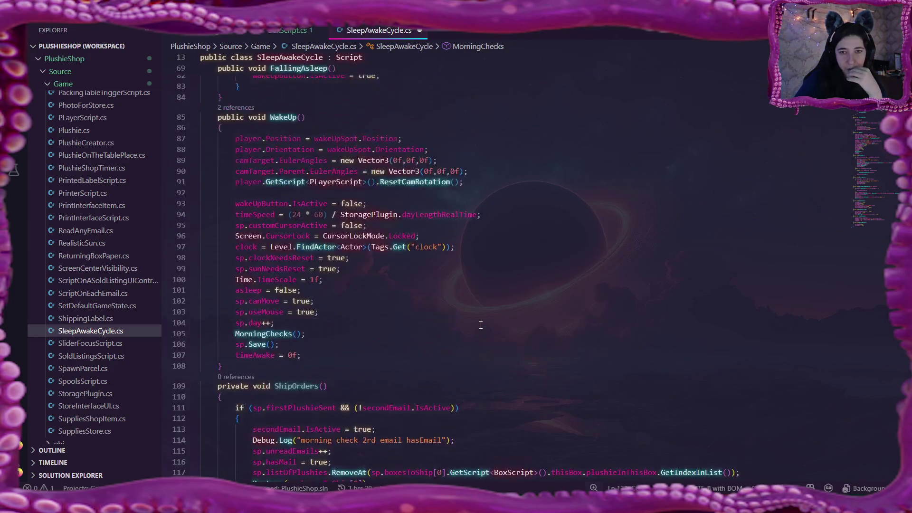
pyautogui.scroll(2, 480, 325)
pyautogui.scroll(3, 481, 325)
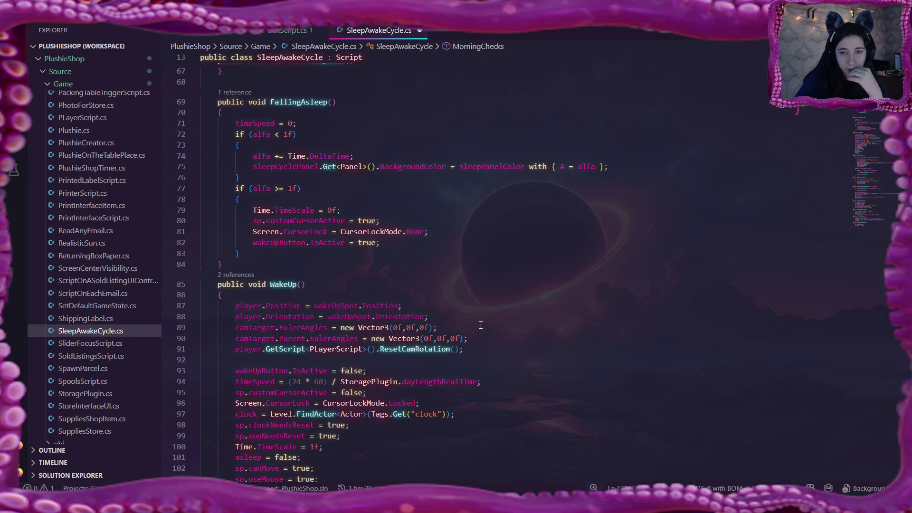
pyautogui.scroll(2, 480, 325)
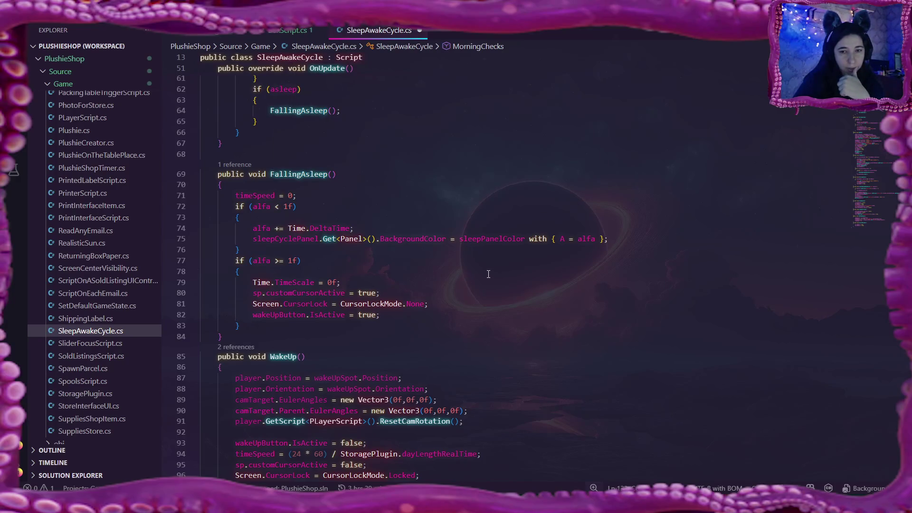
pyautogui.scroll(1, 488, 273)
pyautogui.scroll(1, 488, 274)
pyautogui.scroll(1, 488, 274)
pyautogui.scroll(3, 314, 223)
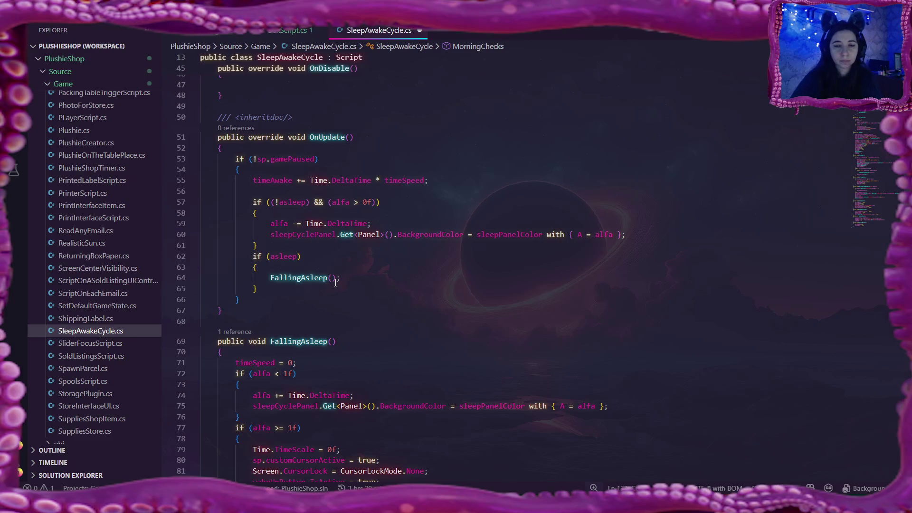
pyautogui.scroll(-3, 335, 280)
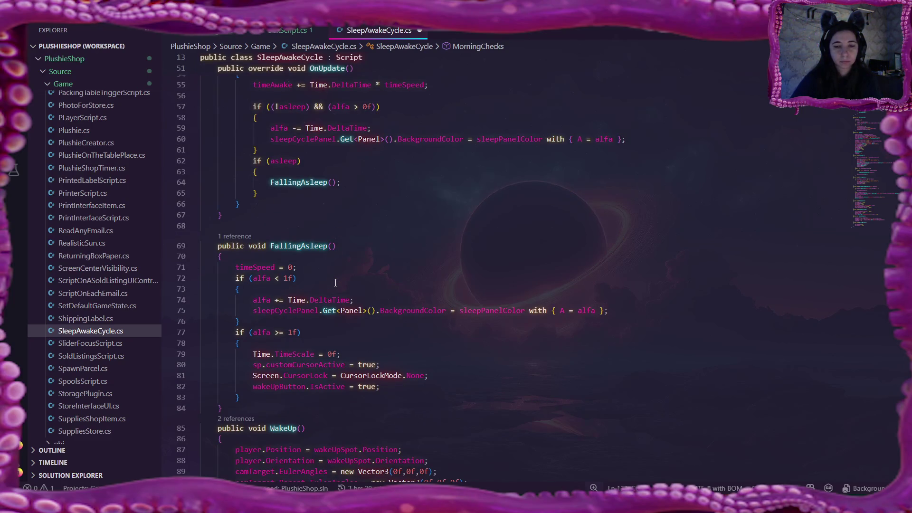
pyautogui.scroll(-2, 335, 282)
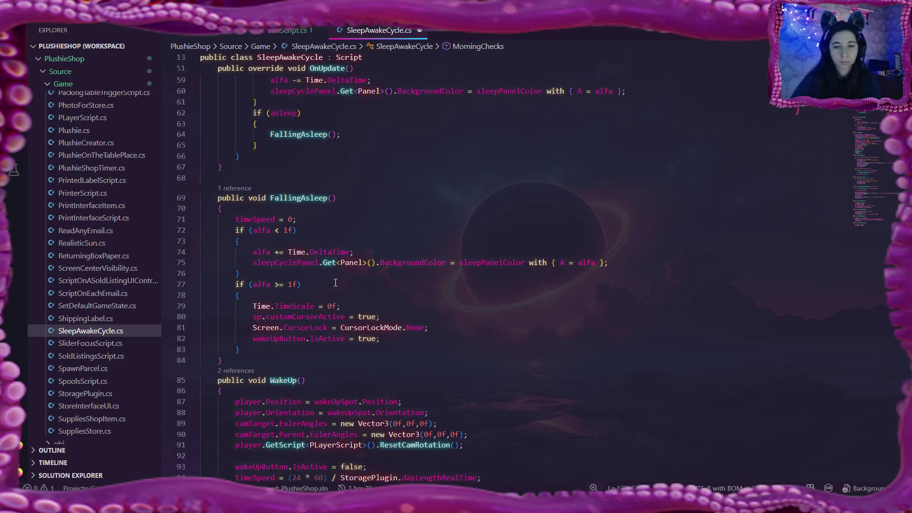
pyautogui.scroll(-2, 336, 282)
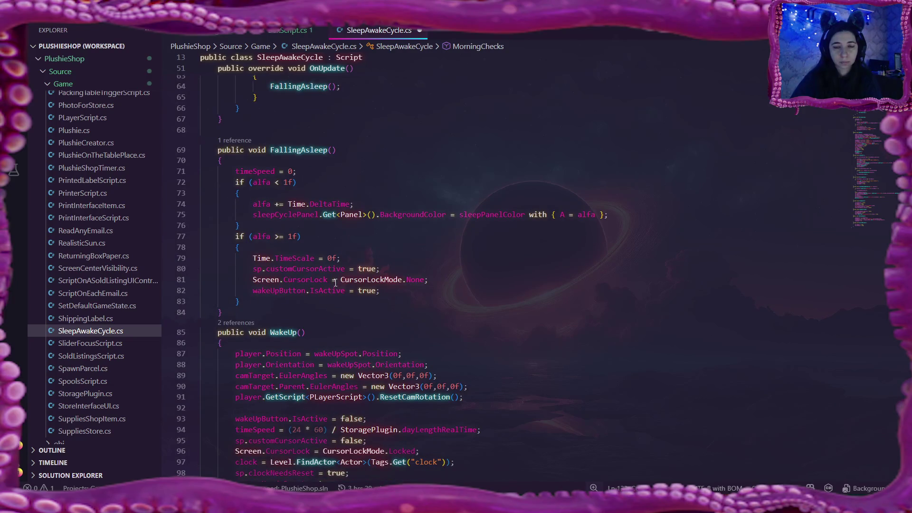
# Read through OnUpdate, FallingAsleep and WakeUp, inspecting the alfa >= 1f check in FallingAsleep
pyautogui.click(410, 249)
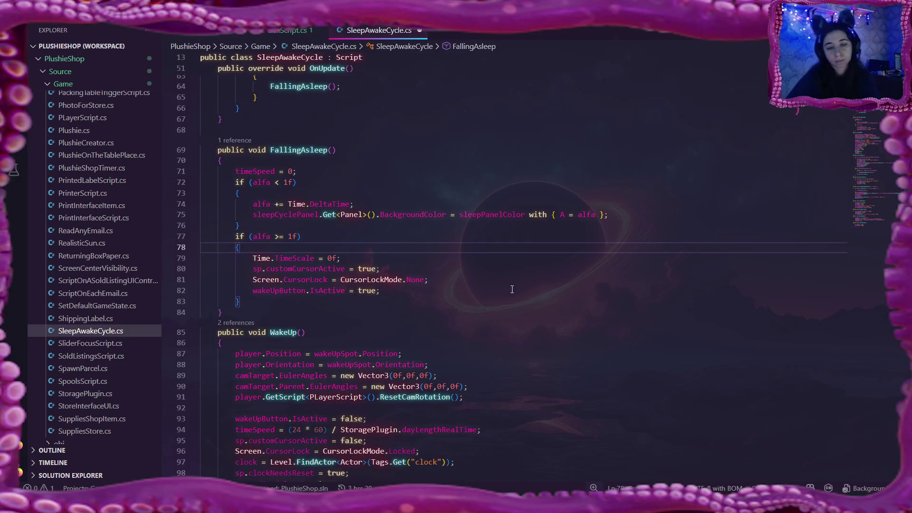
pyautogui.scroll(-2, 511, 289)
pyautogui.scroll(-2, 540, 320)
pyautogui.scroll(-3, 475, 235)
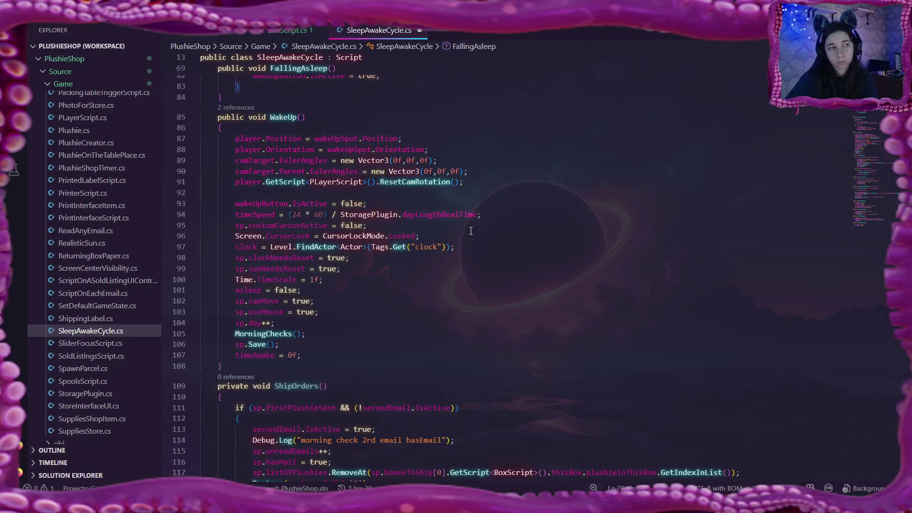
pyautogui.scroll(-3, 470, 231)
pyautogui.scroll(-2, 471, 230)
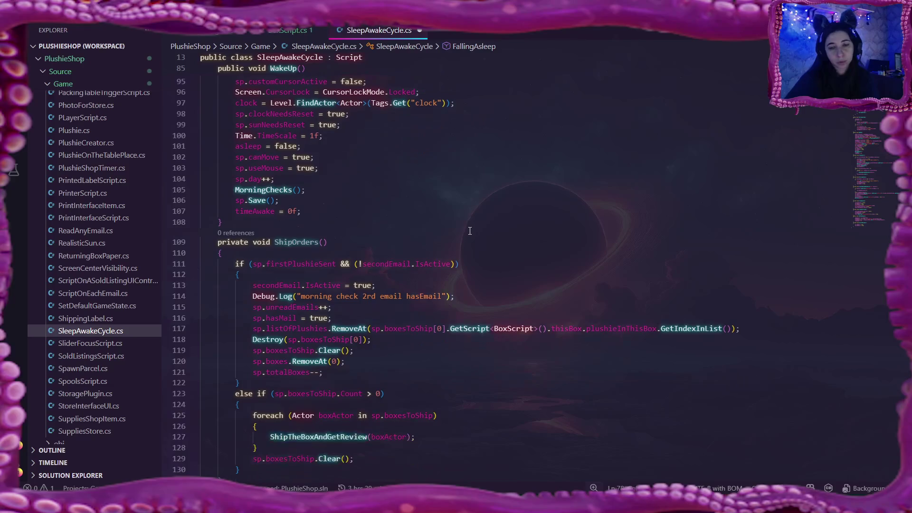
pyautogui.scroll(-1, 503, 285)
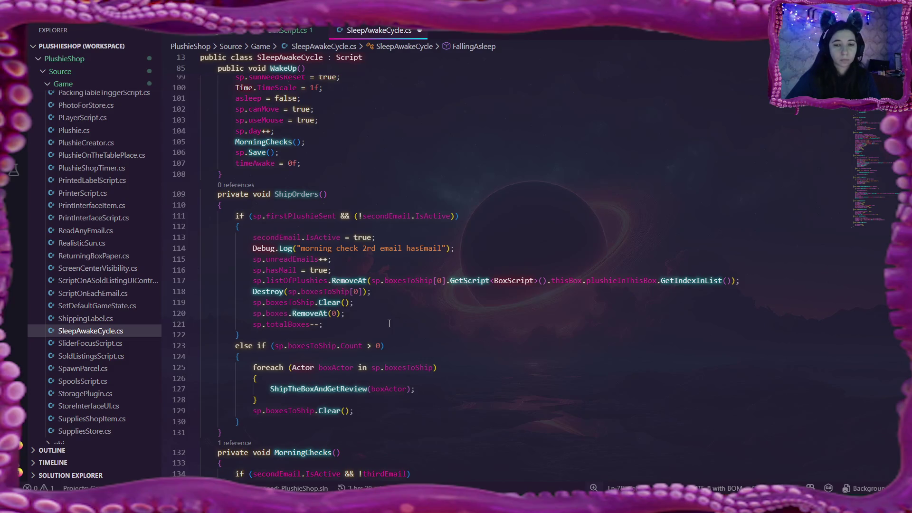
pyautogui.scroll(3, 389, 323)
pyautogui.scroll(5, 389, 323)
pyautogui.scroll(3, 388, 325)
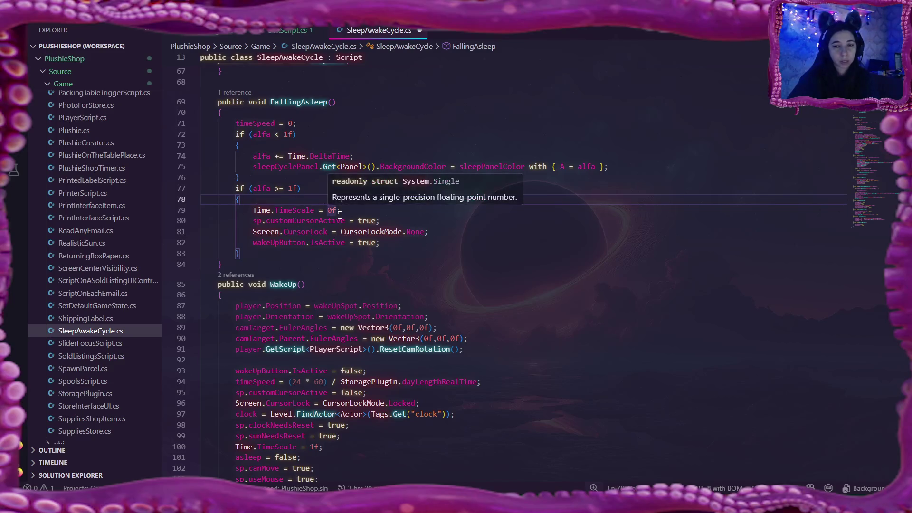
pyautogui.scroll(2, 333, 192)
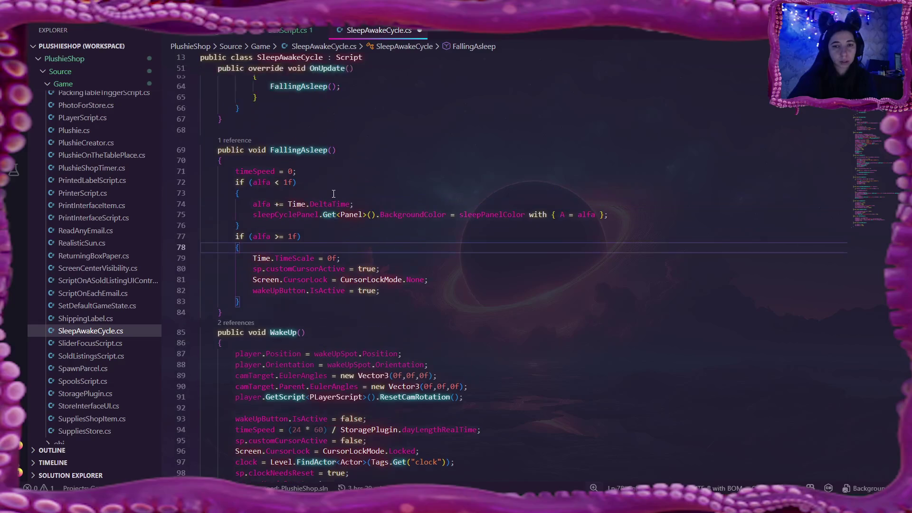
pyautogui.scroll(2, 333, 194)
pyautogui.scroll(5, 333, 193)
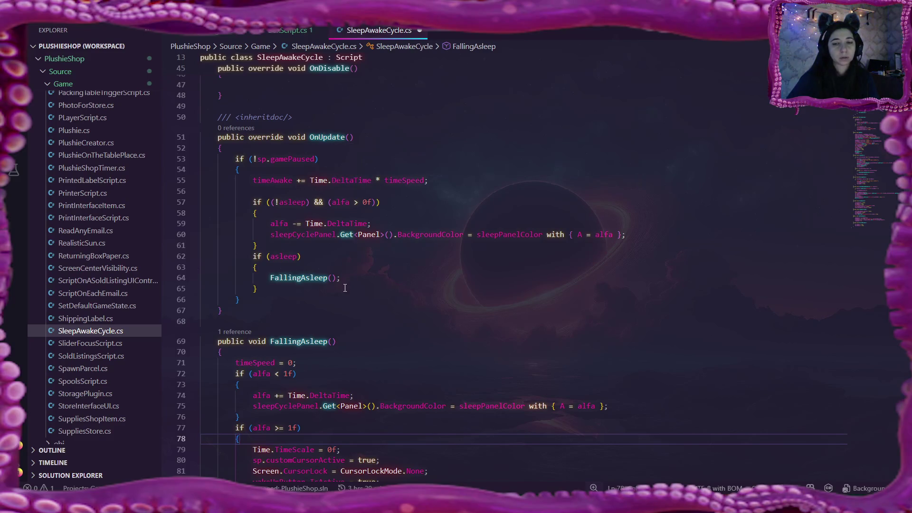
pyautogui.scroll(-2, 344, 288)
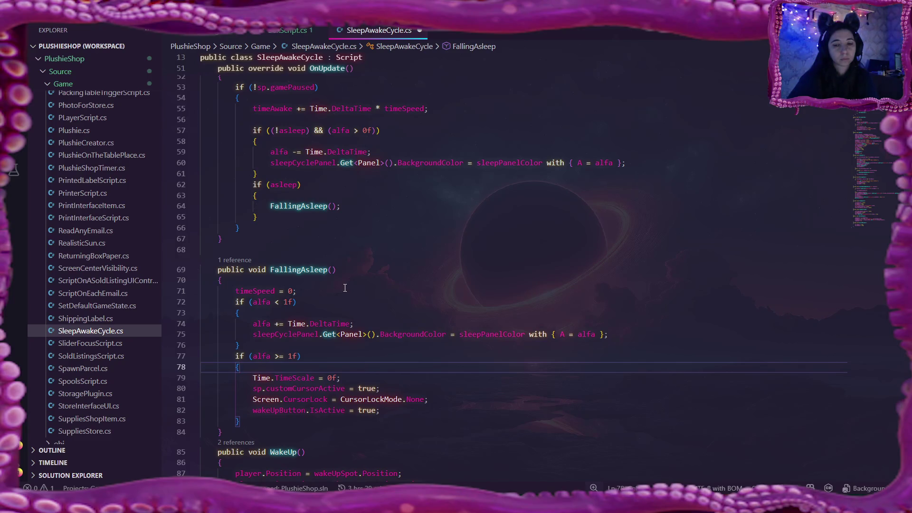
pyautogui.scroll(-1, 344, 289)
pyautogui.scroll(-2, 345, 289)
pyautogui.scroll(-2, 343, 289)
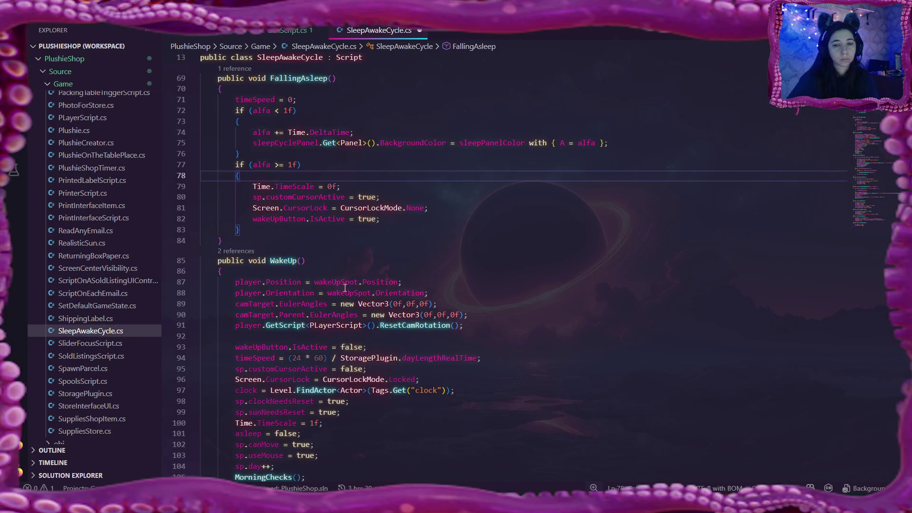
pyautogui.scroll(-1, 344, 288)
pyautogui.scroll(-2, 346, 288)
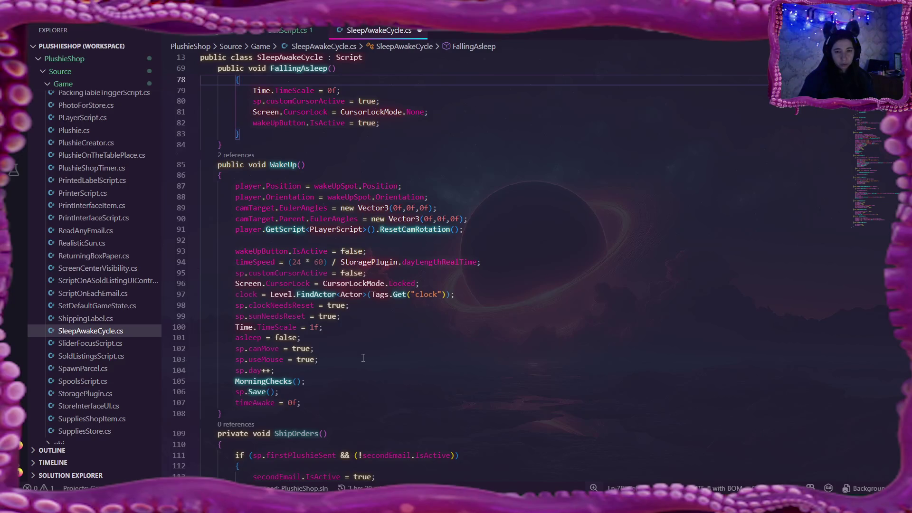
# Add a ShipOrders(); call on a new line after sp.day++ in WakeUp and save the script
pyautogui.click(284, 371)
pyautogui.press('Return')
pyautogui.write('ShipOrders')
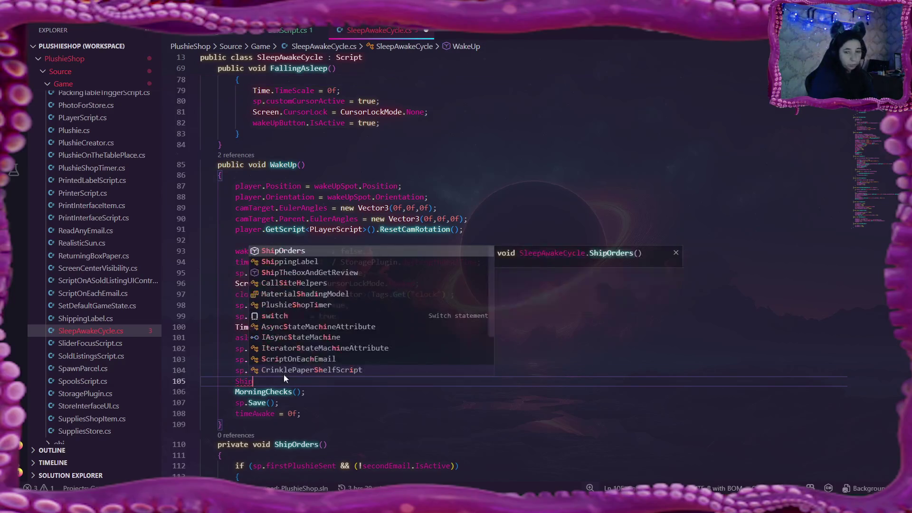
pyautogui.write('();')
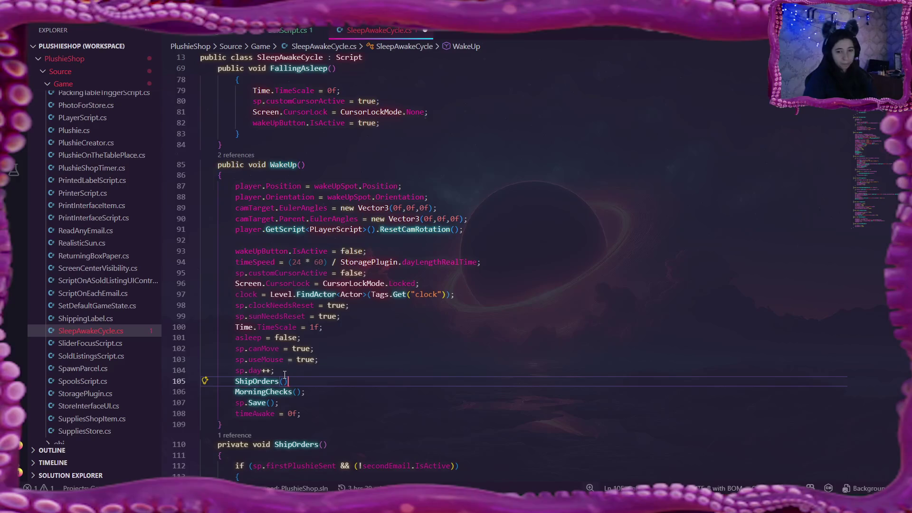
pyautogui.scroll(-3, 461, 237)
pyautogui.scroll(-2, 461, 237)
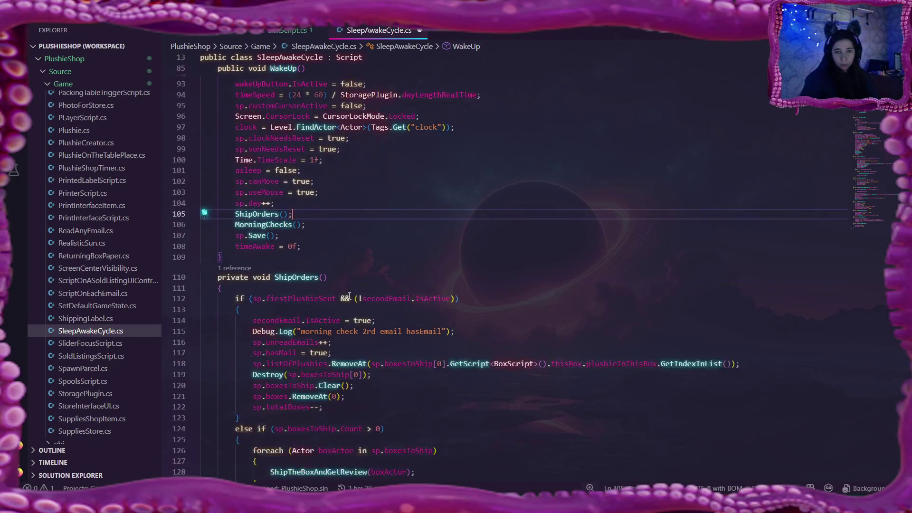
pyautogui.hotkey('ctrl', 's')
pyautogui.scroll(3, 461, 237)
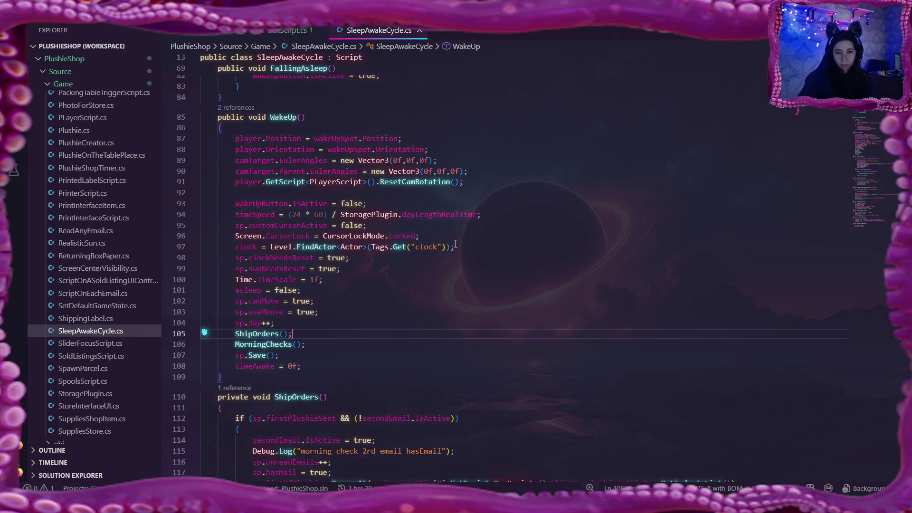
# Move the ShipOrders and MorningChecks calls up to just after the sp.sunNeedsReset line, removing the blank line before sp.Save
pyautogui.moveTo(236, 280); pyautogui.dragTo(324, 321)
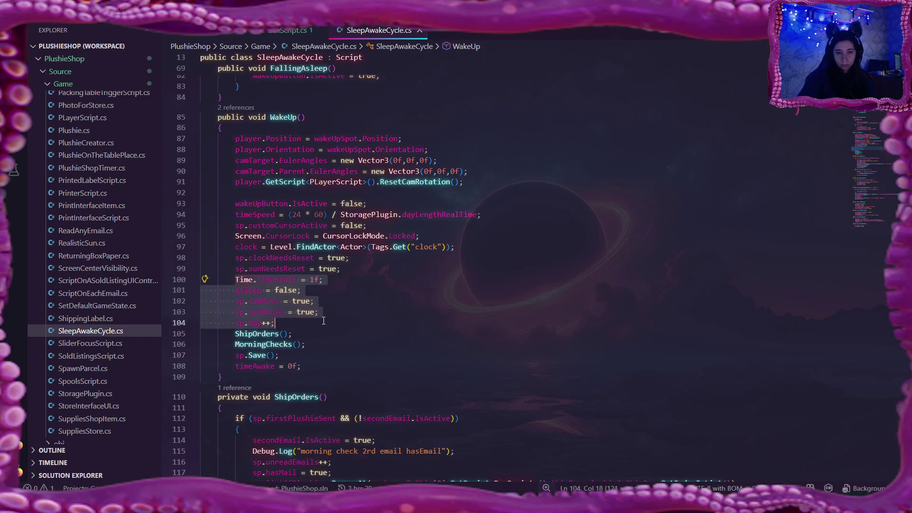
pyautogui.click(236, 333)
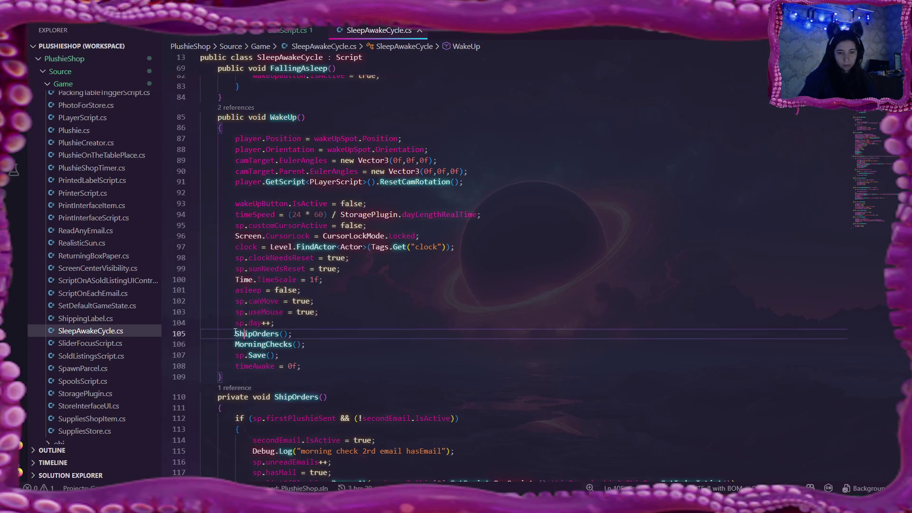
pyautogui.moveTo(236, 333); pyautogui.dragTo(305, 345)
pyautogui.press('Delete')
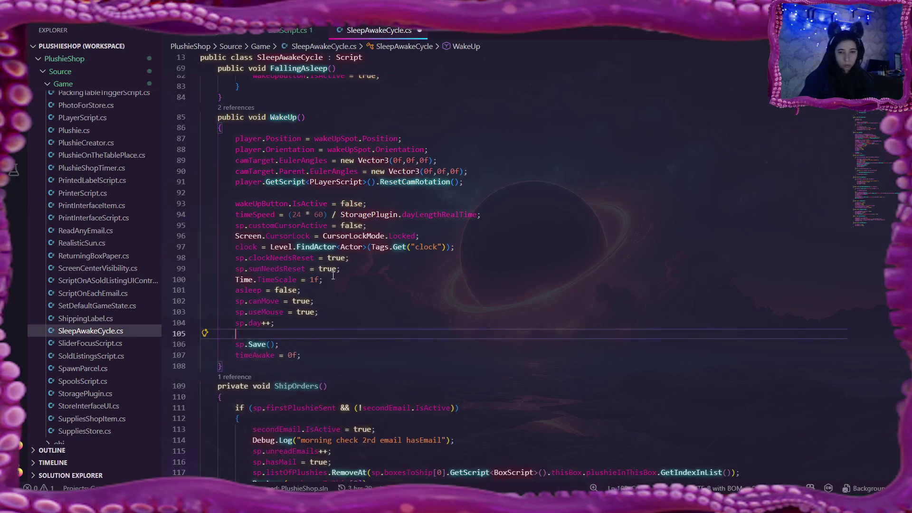
pyautogui.click(343, 270)
pyautogui.press('Return')
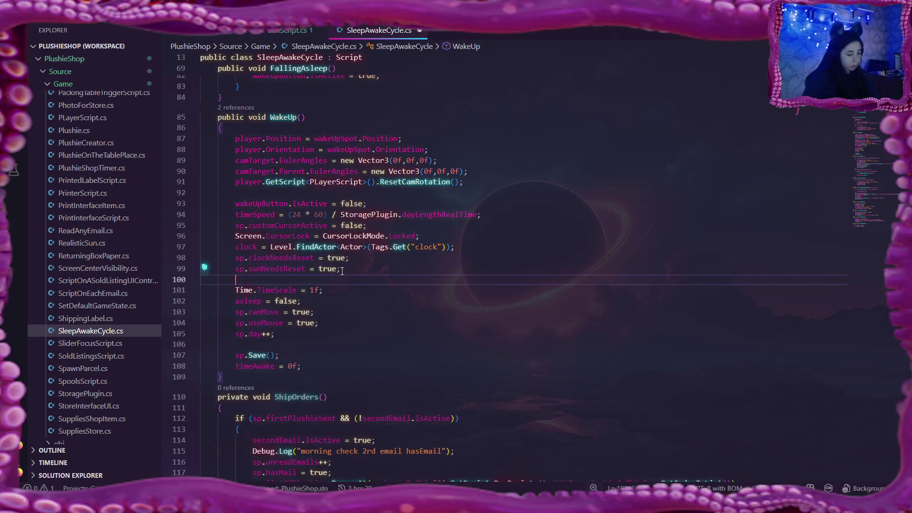
pyautogui.write('ShipOrders(); MorningChecks();')
pyautogui.click(356, 304)
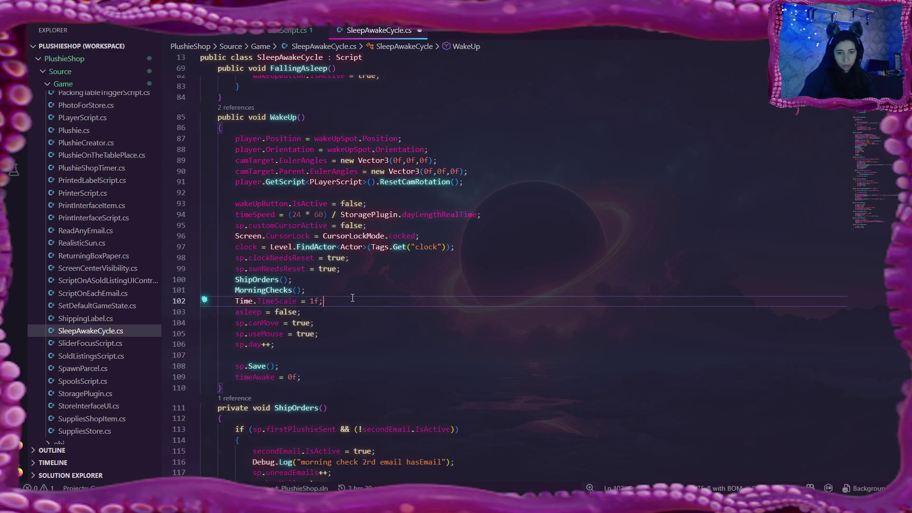
pyautogui.click(333, 345)
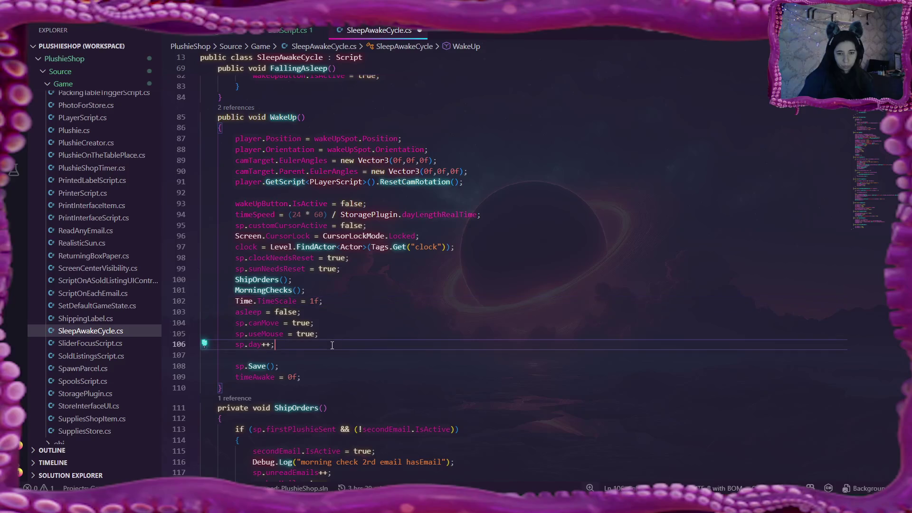
pyautogui.press('Delete')
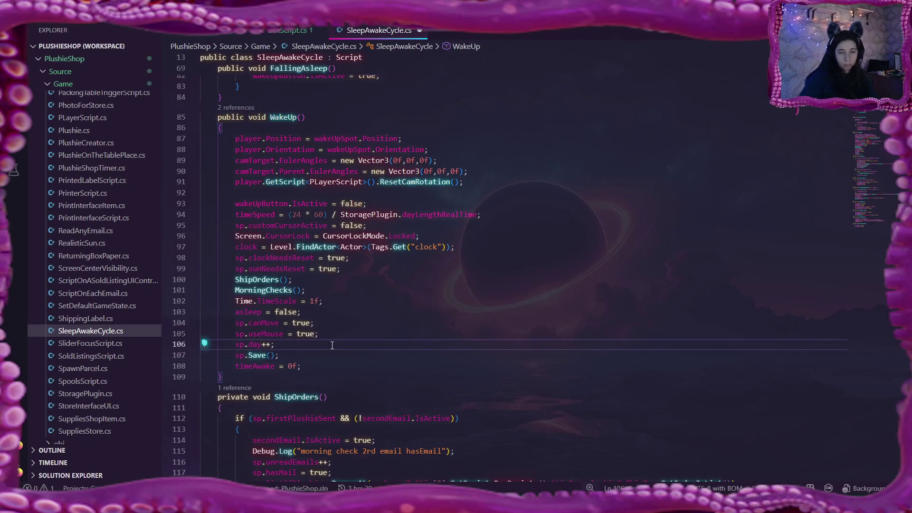
pyautogui.click(235, 345)
pyautogui.moveTo(235, 356); pyautogui.dragTo(281, 355)
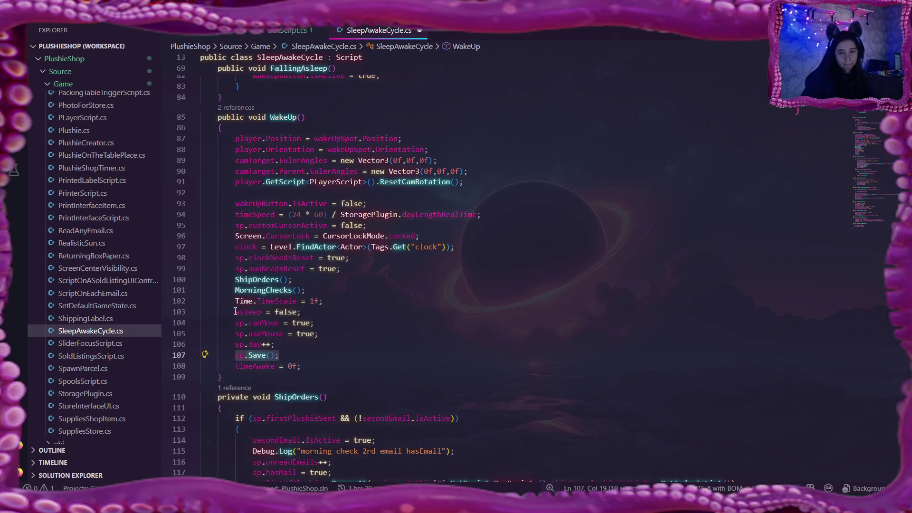
# Move the time-scale, asleep, canMove and useMouse lines below sp.Save();, tidy the blank line and save SleepAwakeCycle.cs
pyautogui.moveTo(236, 303); pyautogui.dragTo(320, 334)
pyautogui.hotkey('ctrl', 'c')
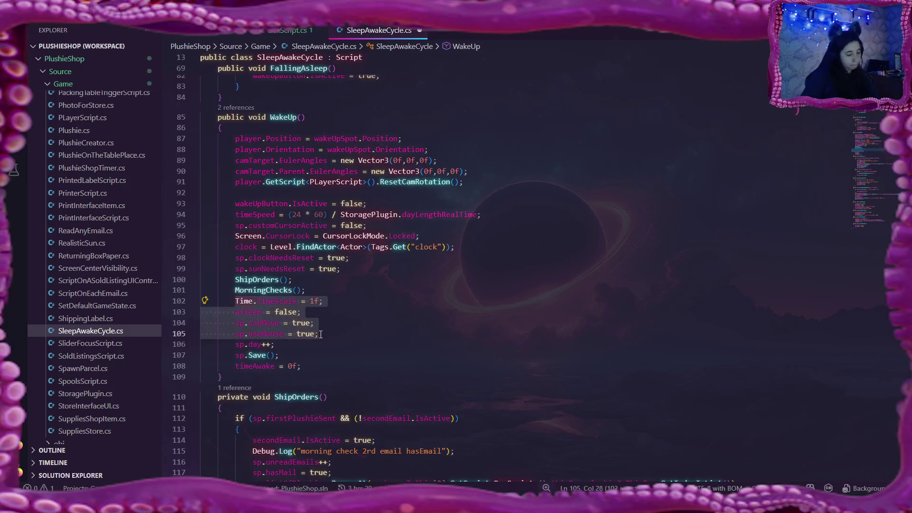
pyautogui.press('Delete')
pyautogui.click(289, 322)
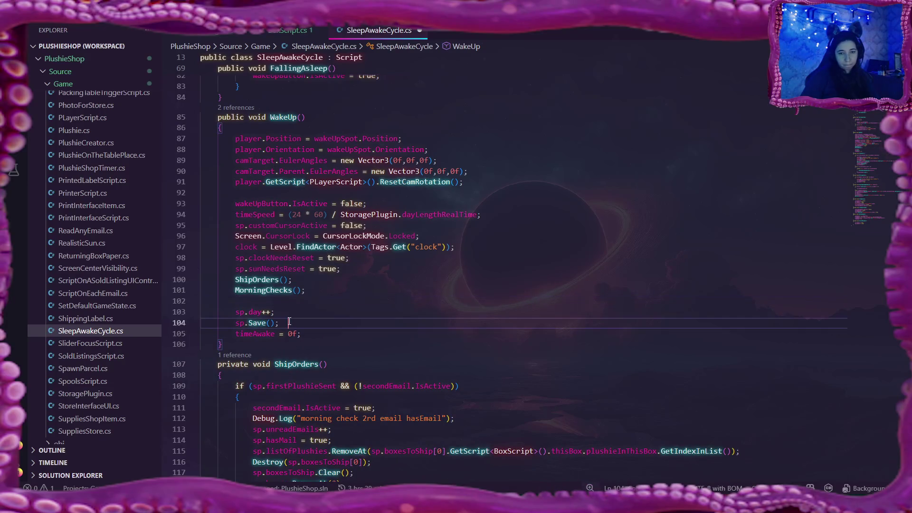
pyautogui.press('Return')
pyautogui.hotkey('ctrl', 'v')
pyautogui.click(325, 288)
pyautogui.press('Delete')
pyautogui.click(310, 315)
pyautogui.press('BackSpace')
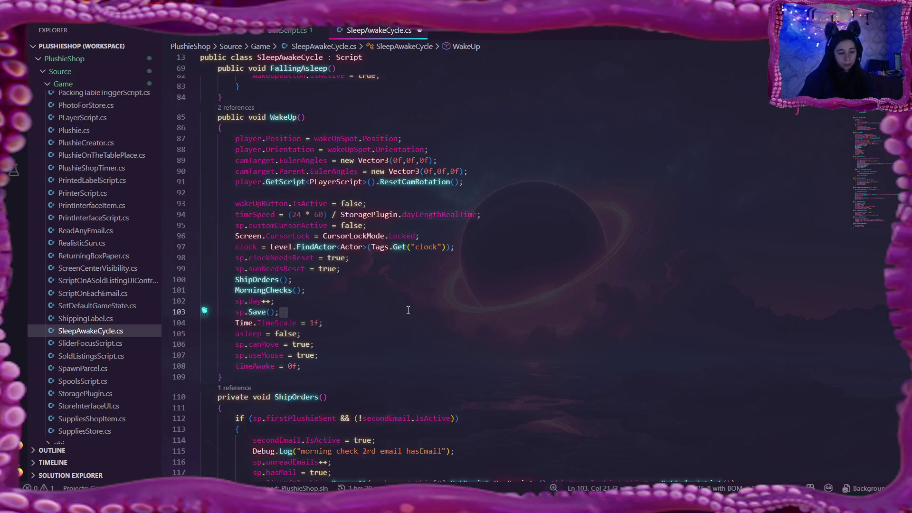
pyautogui.hotkey('ctrl', 's')
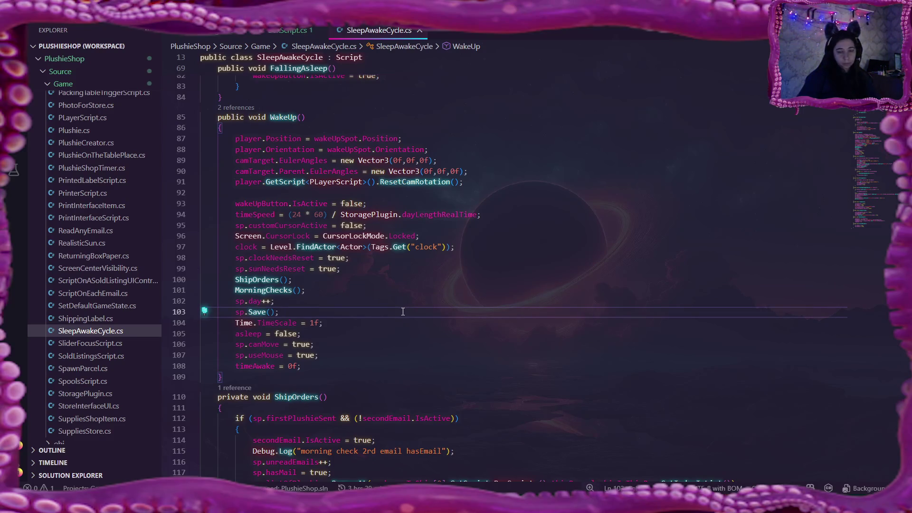
pyautogui.scroll(-3, 403, 312)
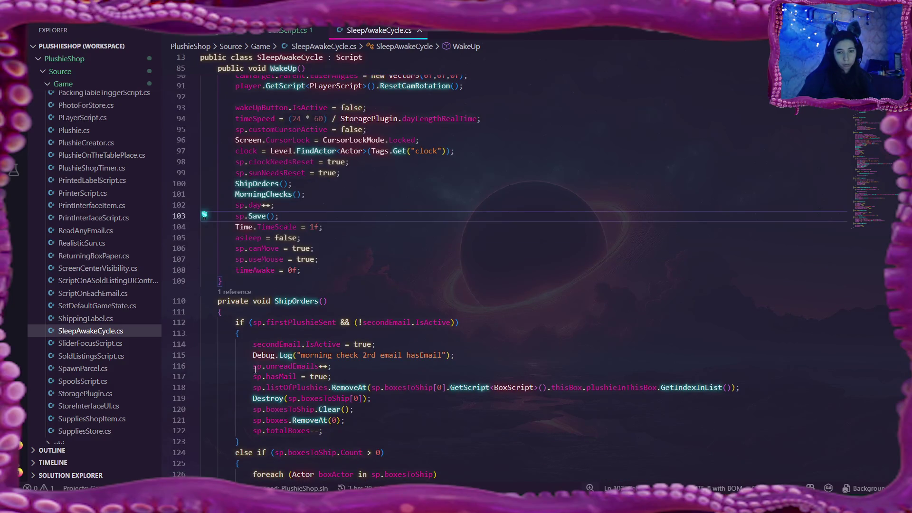
# Delete the second-email and third-email morning-check Debug.Log lines, then review the boxesToShip count check in ShipOrders
pyautogui.moveTo(254, 355); pyautogui.dragTo(455, 355)
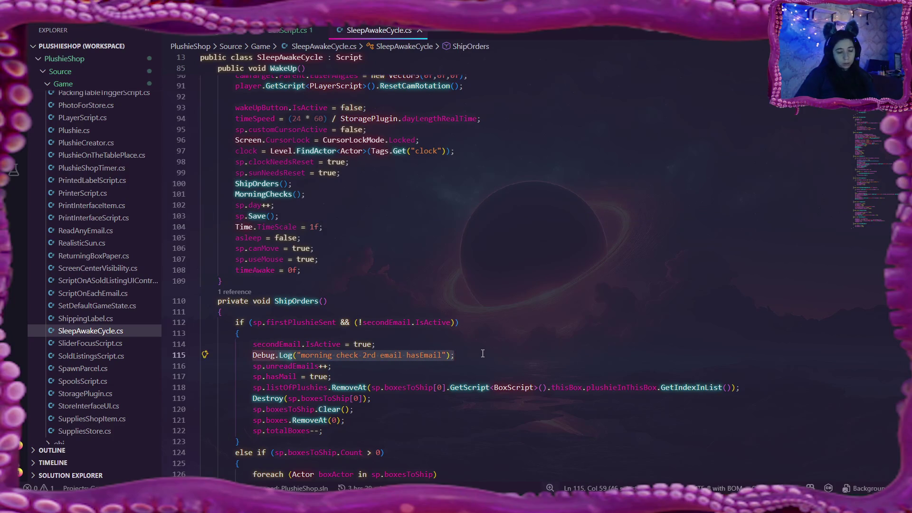
pyautogui.press('BackSpace')
pyautogui.press('BackSpace')
pyautogui.scroll(-5, 428, 349)
pyautogui.scroll(-2, 372, 347)
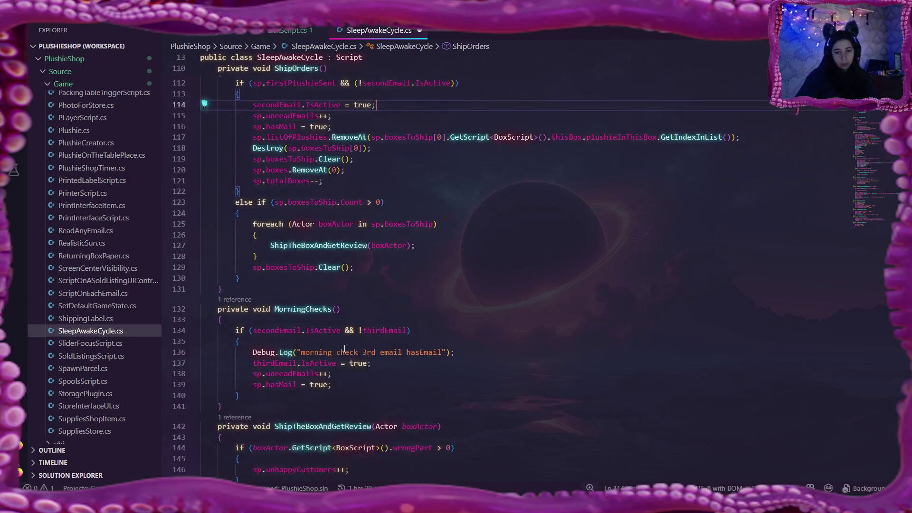
pyautogui.moveTo(455, 352); pyautogui.dragTo(252, 353)
pyautogui.press('BackSpace')
pyautogui.press('BackSpace')
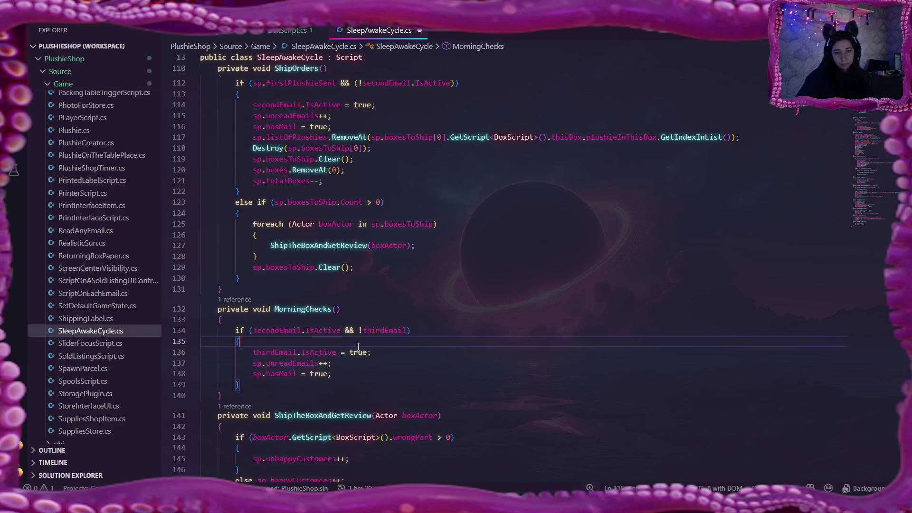
pyautogui.scroll(-3, 344, 348)
pyautogui.scroll(-4, 491, 332)
pyautogui.scroll(-5, 492, 333)
pyautogui.scroll(15, 491, 332)
pyautogui.scroll(5, 493, 333)
pyautogui.scroll(5, 493, 333)
pyautogui.scroll(5, 493, 334)
pyautogui.scroll(5, 494, 333)
pyautogui.scroll(-5, 493, 333)
pyautogui.scroll(-5, 493, 333)
pyautogui.scroll(-5, 493, 333)
pyautogui.scroll(-3, 497, 322)
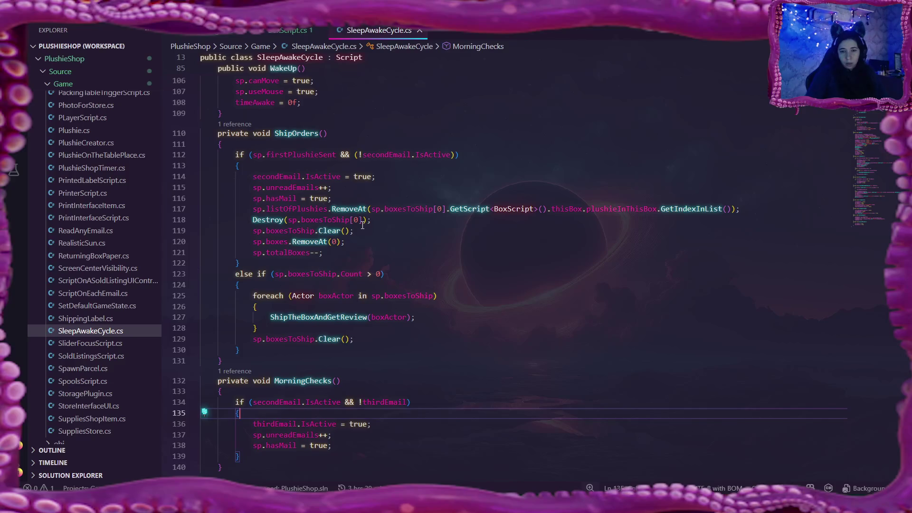
pyautogui.scroll(-1, 362, 225)
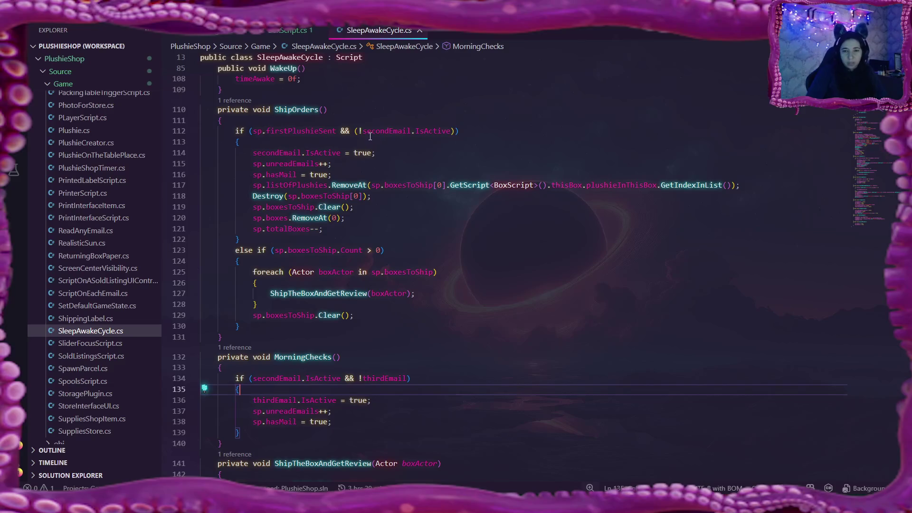
pyautogui.click(410, 251)
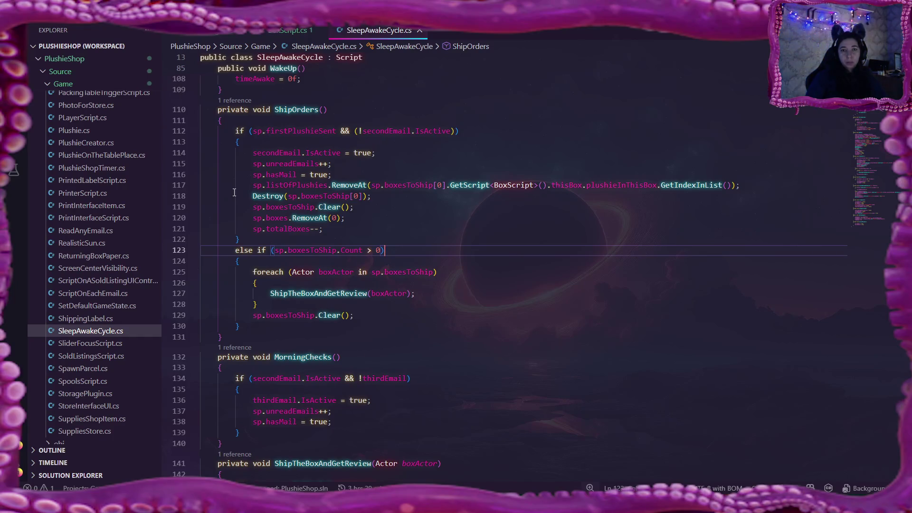
# Navigate back through StoragePlugin.cs and BoxScript.cs, then open DropOffArea.cs to review its trigger handlers
pyautogui.hotkey('alt', 'Left')
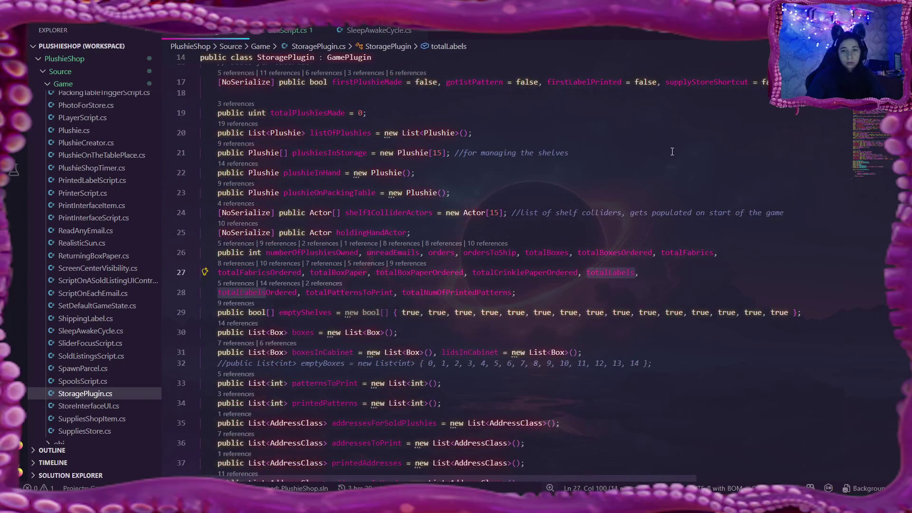
pyautogui.hotkey('alt', 'Left')
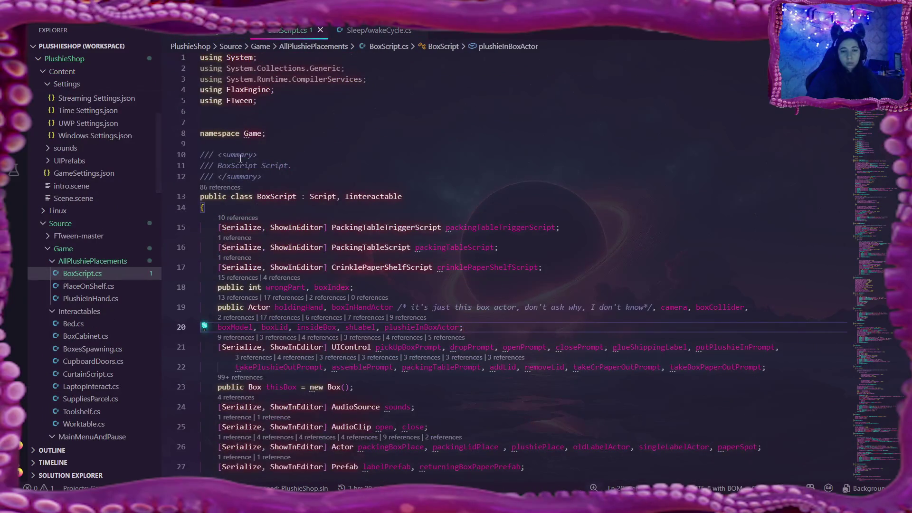
pyautogui.scroll(-1, 116, 341)
pyautogui.scroll(-2, 115, 342)
pyautogui.scroll(-2, 114, 339)
pyautogui.scroll(-2, 115, 340)
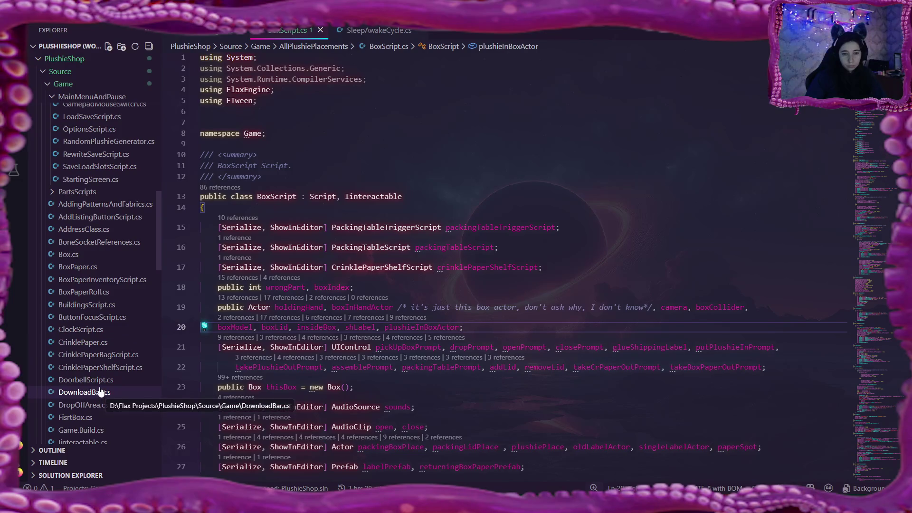
pyautogui.click(93, 407)
pyautogui.scroll(-1, 435, 285)
pyautogui.scroll(-2, 436, 286)
pyautogui.scroll(-1, 436, 285)
pyautogui.scroll(-2, 436, 285)
pyautogui.scroll(-2, 435, 285)
pyautogui.scroll(-2, 436, 286)
pyautogui.scroll(-2, 436, 285)
pyautogui.scroll(-3, 436, 285)
pyautogui.scroll(-3, 435, 286)
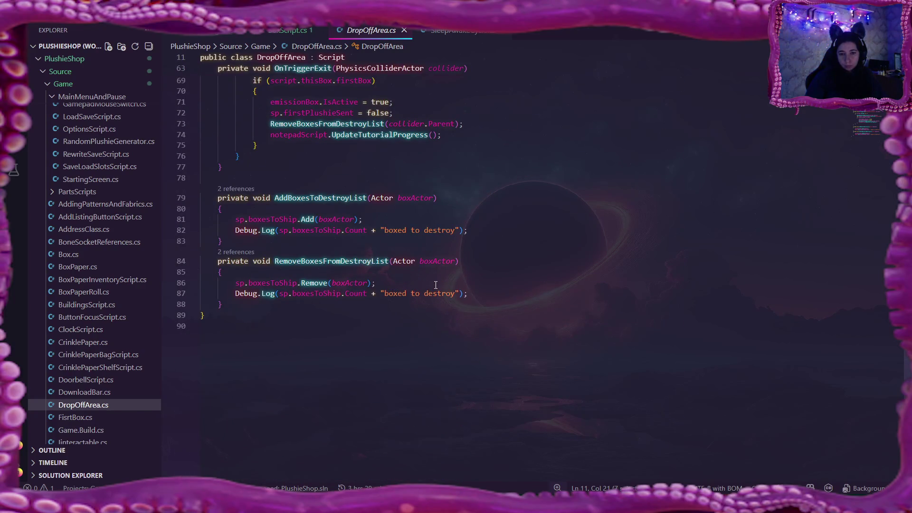
pyautogui.scroll(2, 435, 285)
pyautogui.scroll(2, 359, 321)
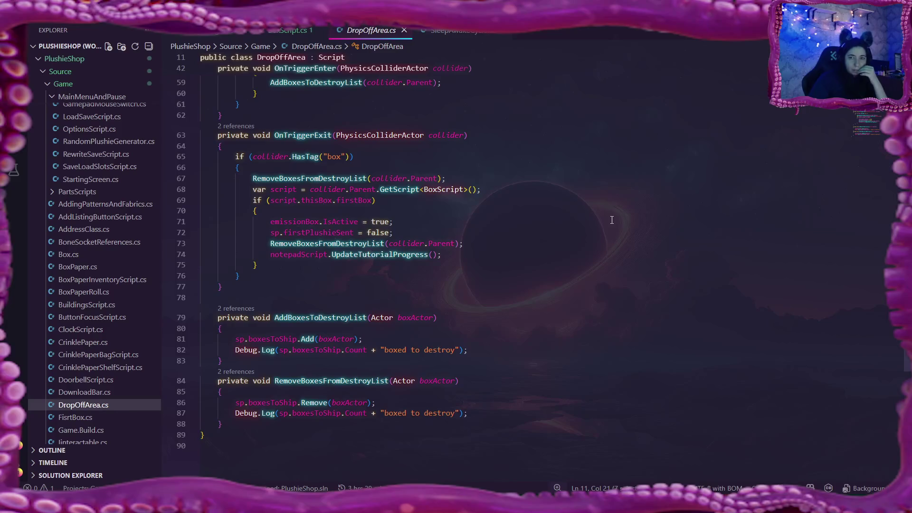
# Switch between BoxScript.cs and SleepAwakeCycle.cs to review ShipOrders and ShipTheBoxAndGetReview, ending on BoxScript.cs
pyautogui.click(281, 35)
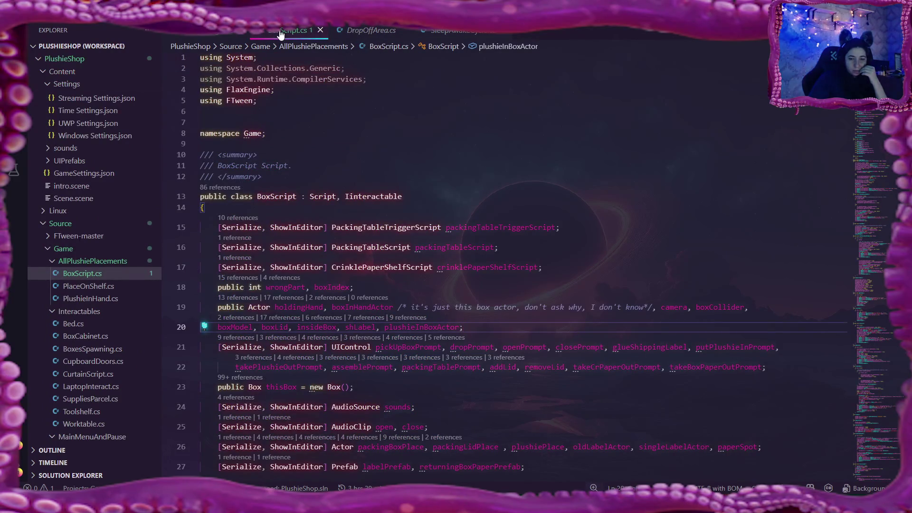
pyautogui.scroll(-5, 443, 200)
pyautogui.scroll(-2, 441, 185)
pyautogui.scroll(-1, 438, 173)
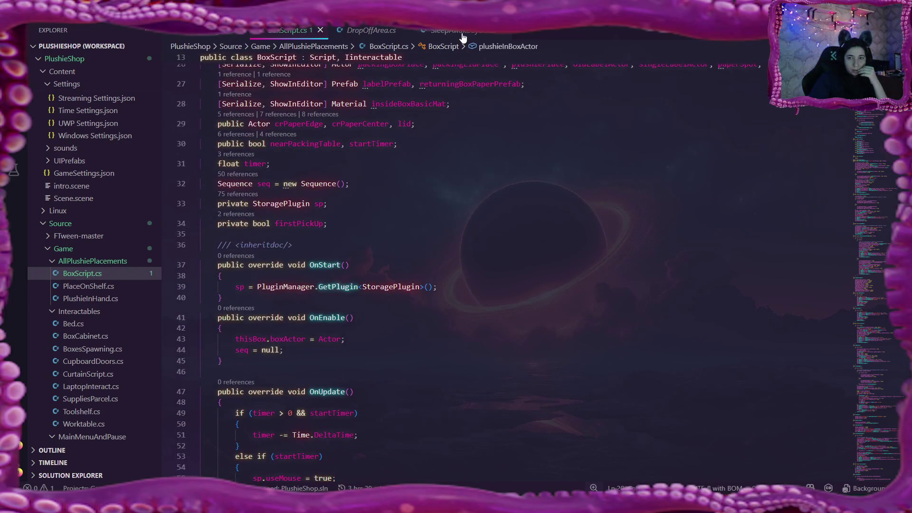
pyautogui.click(460, 31)
pyautogui.scroll(-4, 435, 228)
pyautogui.scroll(-6, 435, 228)
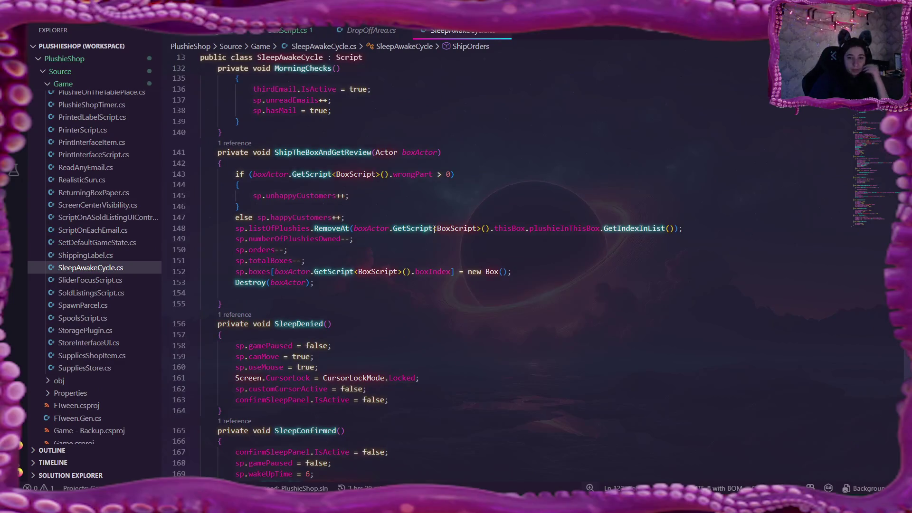
pyautogui.scroll(2, 434, 229)
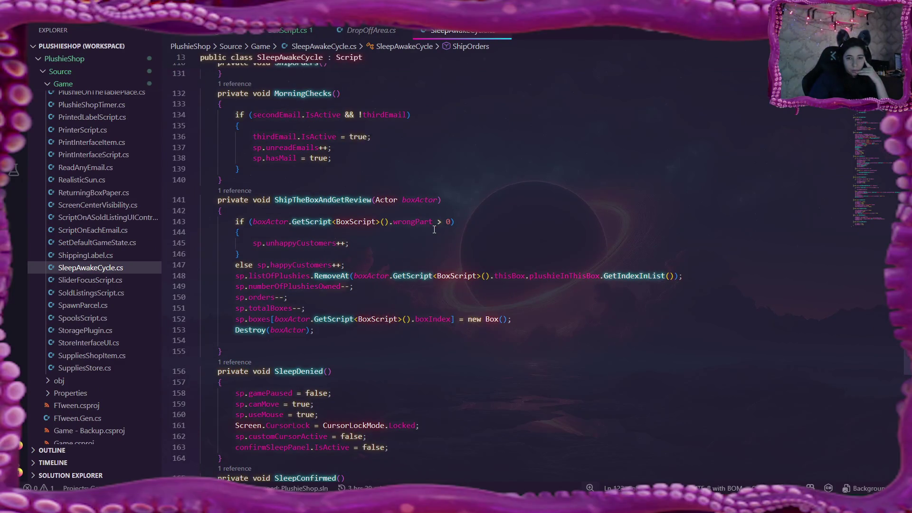
pyautogui.scroll(1, 434, 228)
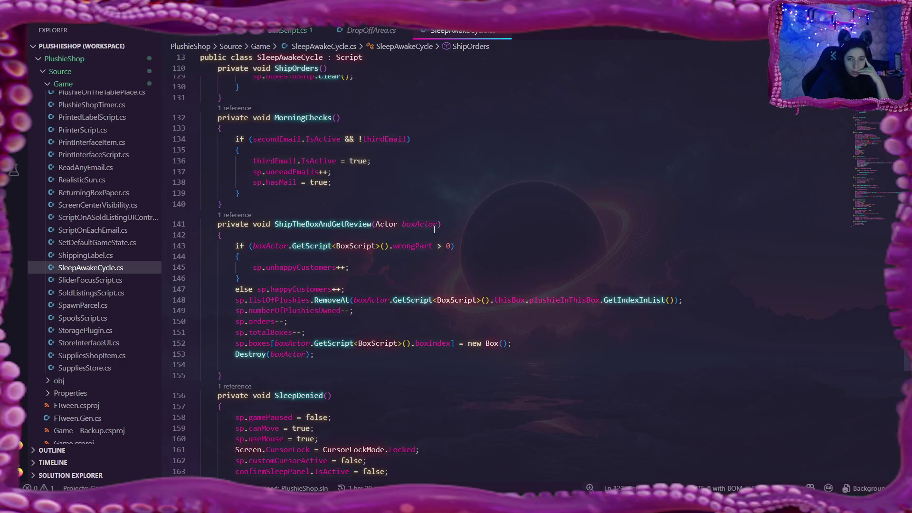
pyautogui.scroll(3, 433, 229)
pyautogui.scroll(2, 433, 229)
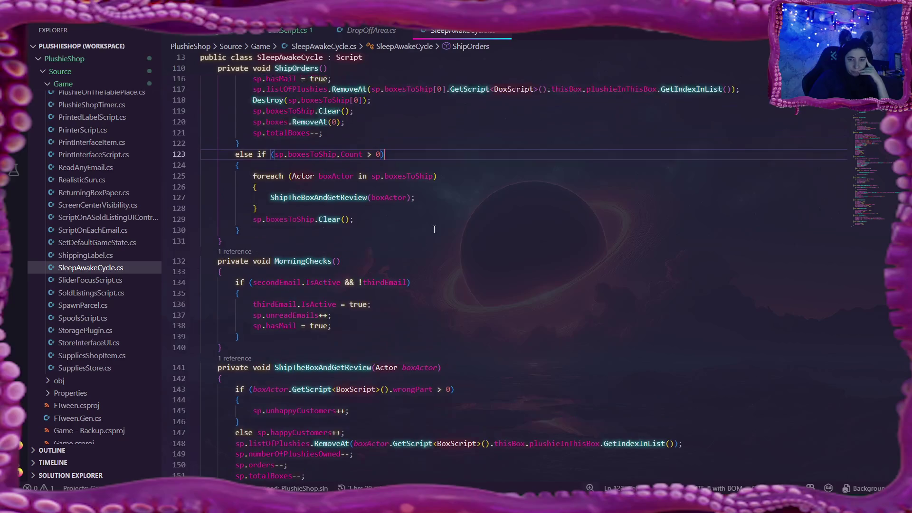
pyautogui.scroll(1, 434, 229)
pyautogui.scroll(1, 434, 229)
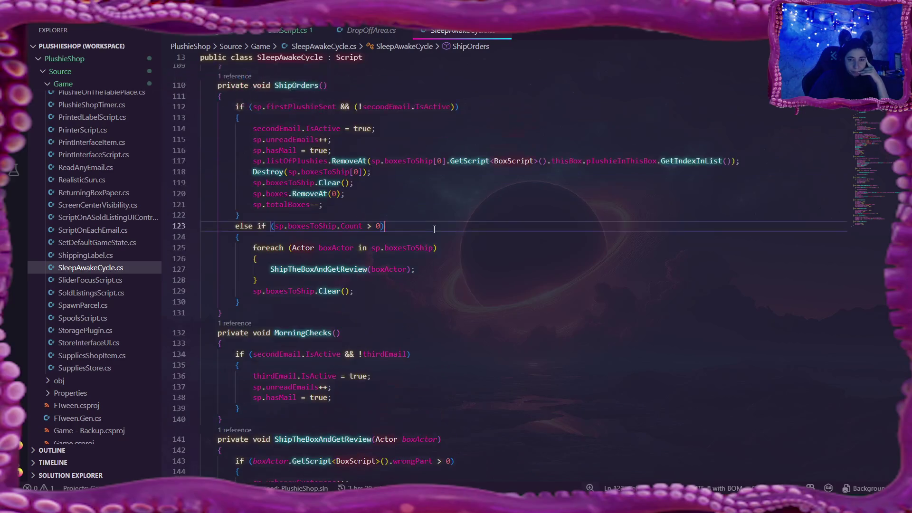
pyautogui.scroll(2, 434, 228)
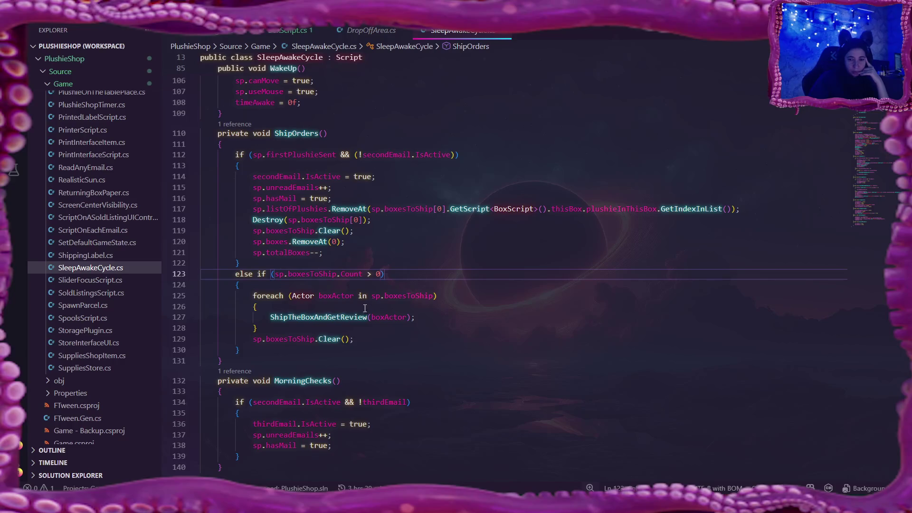
pyautogui.scroll(-2, 364, 311)
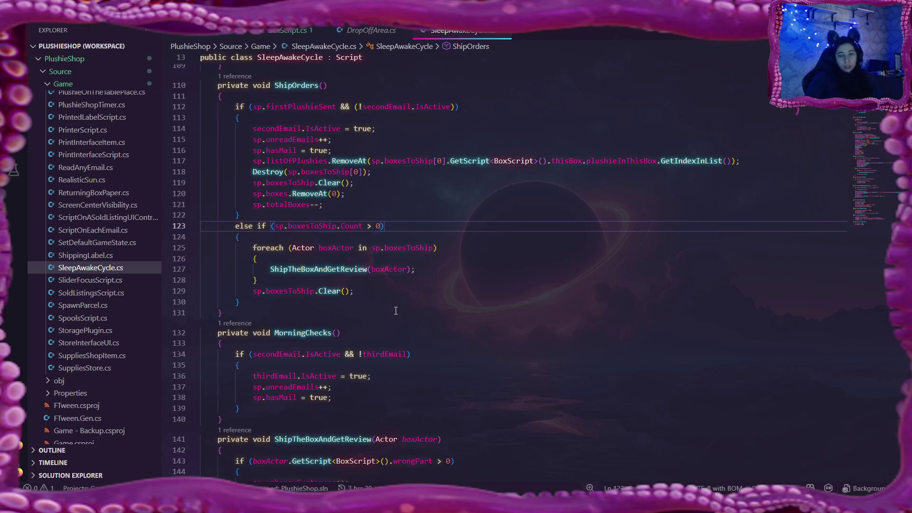
pyautogui.scroll(-3, 392, 266)
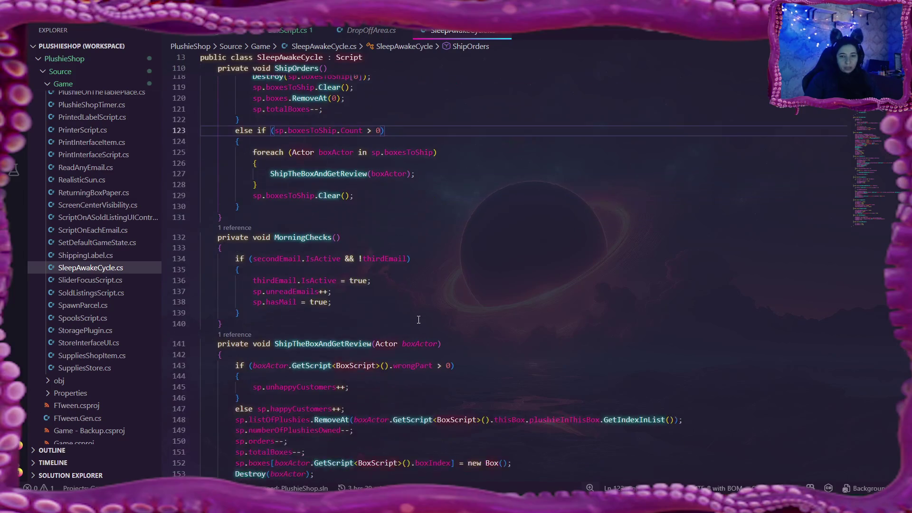
pyautogui.scroll(-2, 418, 320)
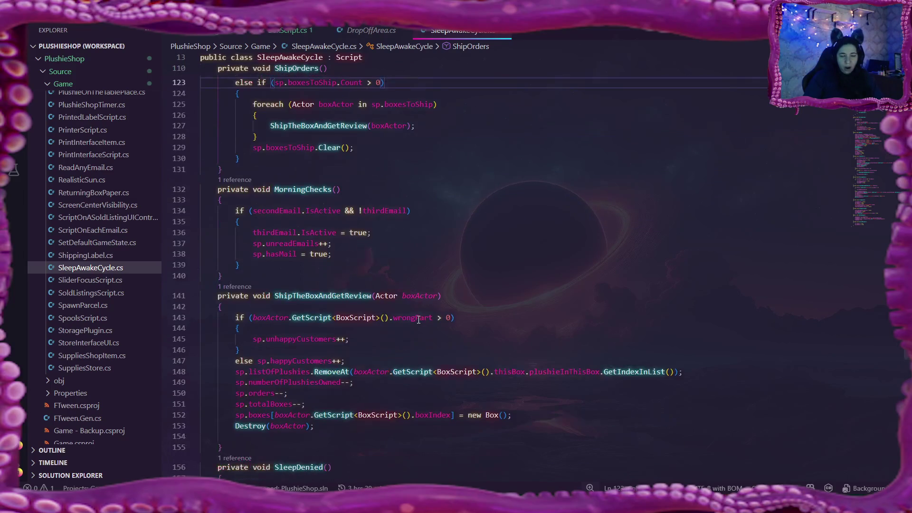
pyautogui.scroll(-2, 418, 319)
pyautogui.scroll(-1, 418, 320)
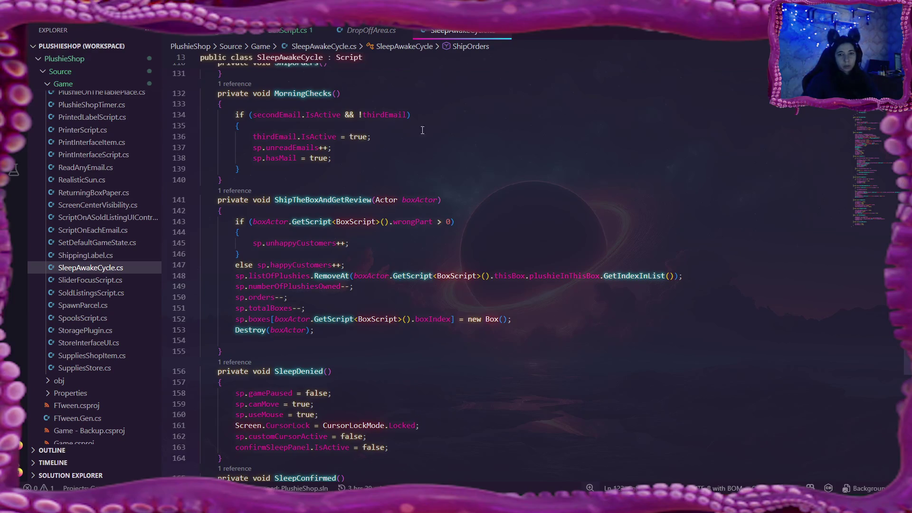
pyautogui.click(297, 30)
pyautogui.scroll(-3, 450, 237)
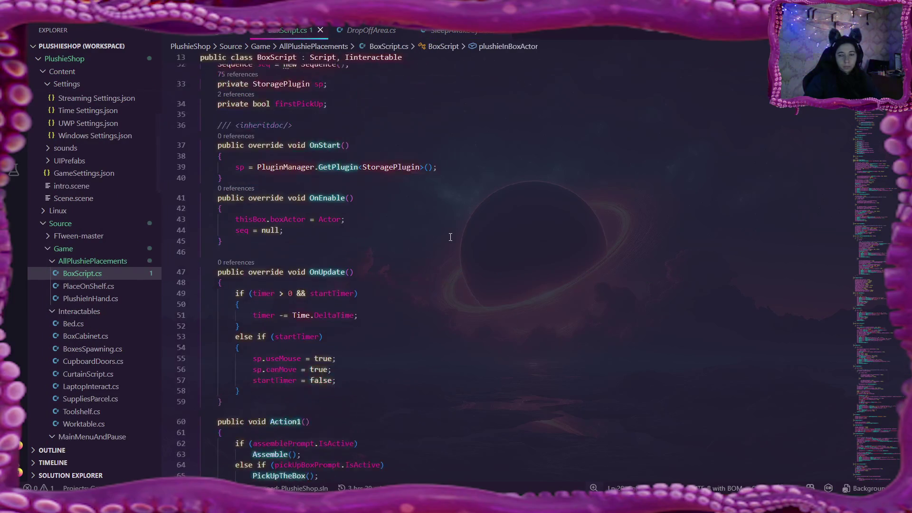
pyautogui.scroll(-6, 450, 238)
pyautogui.scroll(-10, 449, 236)
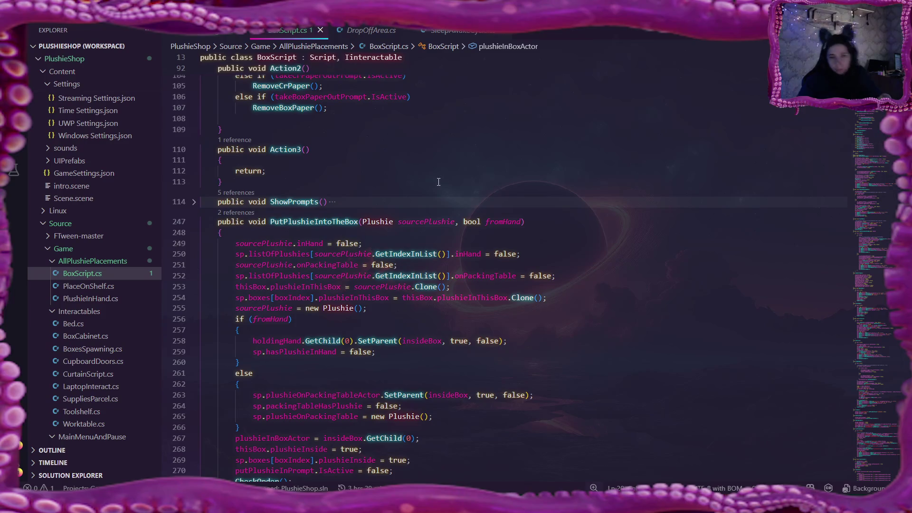
pyautogui.moveTo(194, 214)
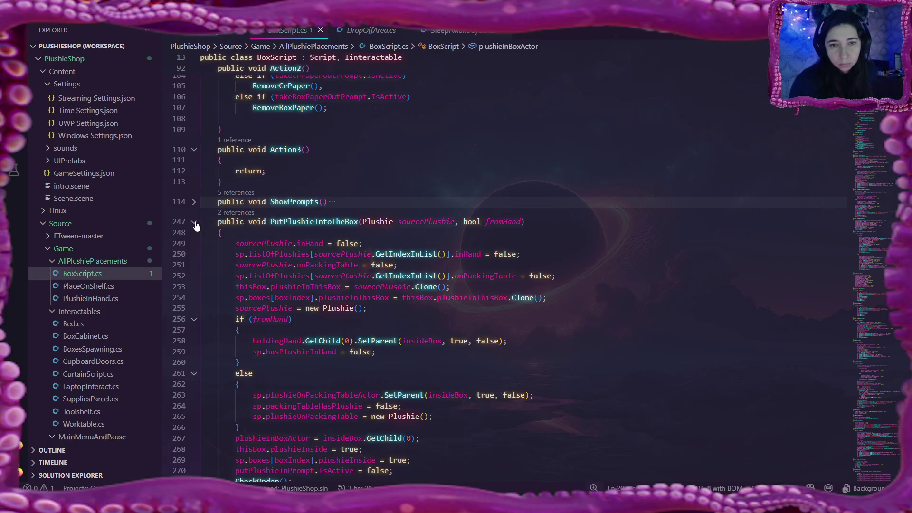
# Fold every method from PutPlushieIntoTheBox through RemoveBoxPaper, leaving GlueShippingLabel's body expanded
pyautogui.click(194, 223)
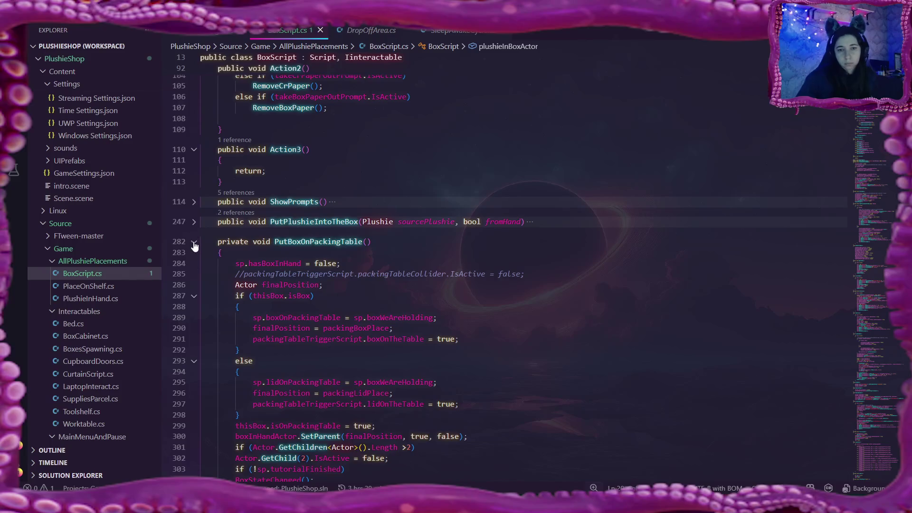
pyautogui.click(194, 242)
pyautogui.click(195, 263)
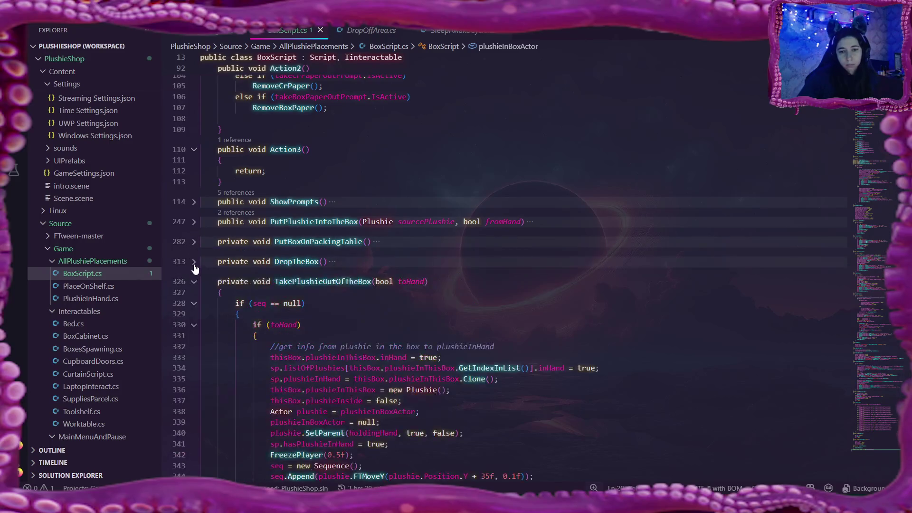
pyautogui.click(194, 281)
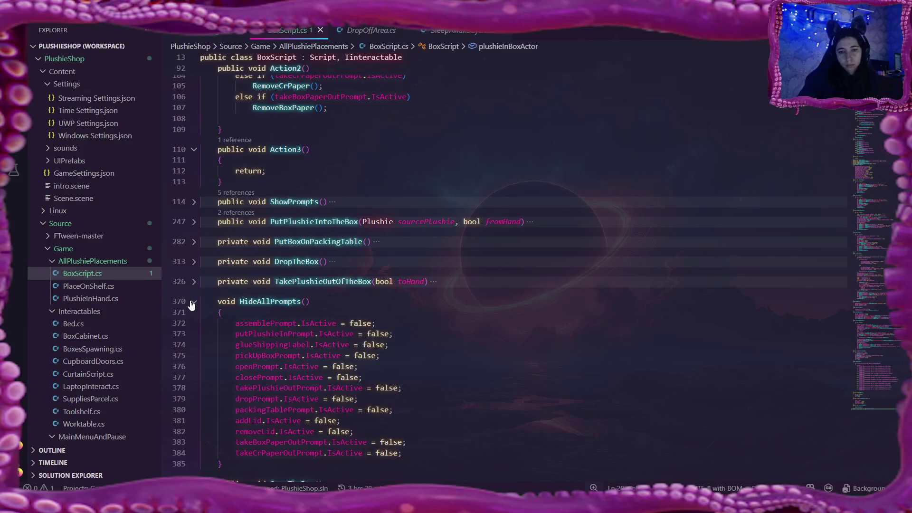
pyautogui.click(192, 303)
pyautogui.click(194, 322)
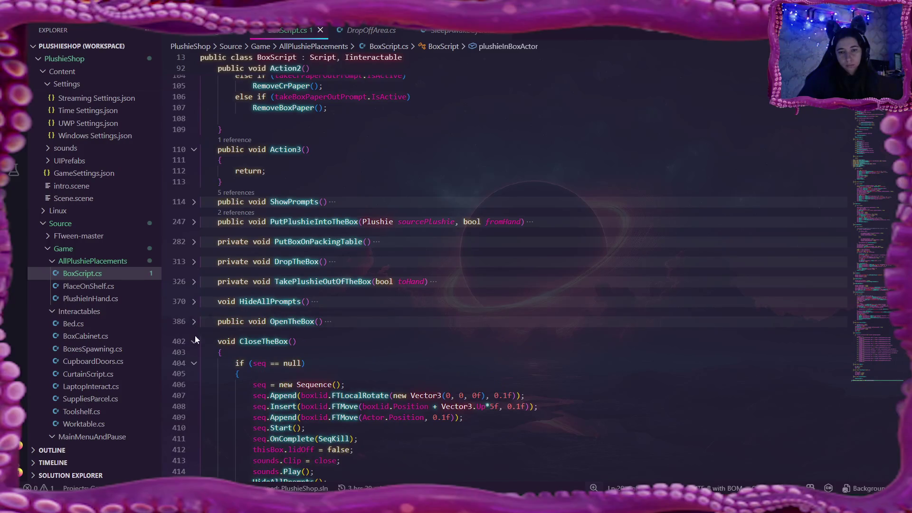
pyautogui.scroll(-1, 195, 335)
pyautogui.click(194, 318)
pyautogui.scroll(-1, 194, 314)
pyautogui.click(194, 293)
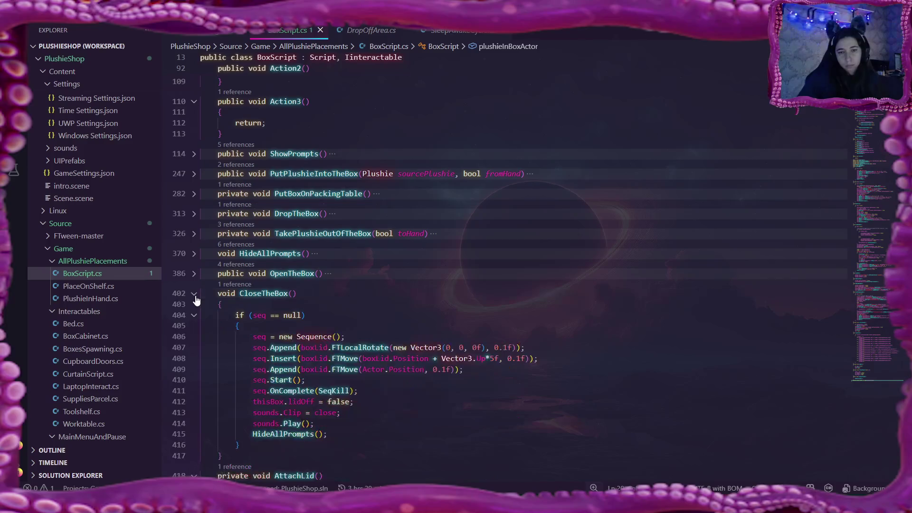
pyautogui.click(194, 313)
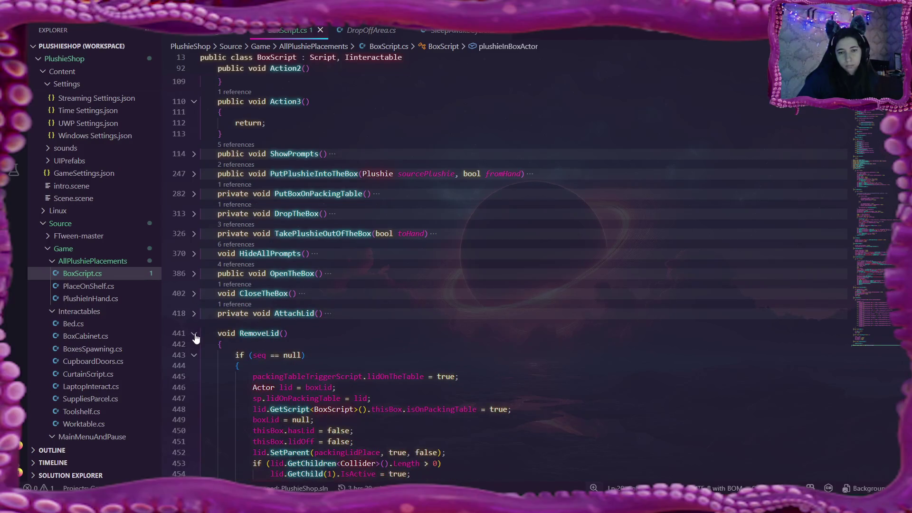
pyautogui.click(194, 333)
pyautogui.click(195, 350)
pyautogui.scroll(-1, 196, 338)
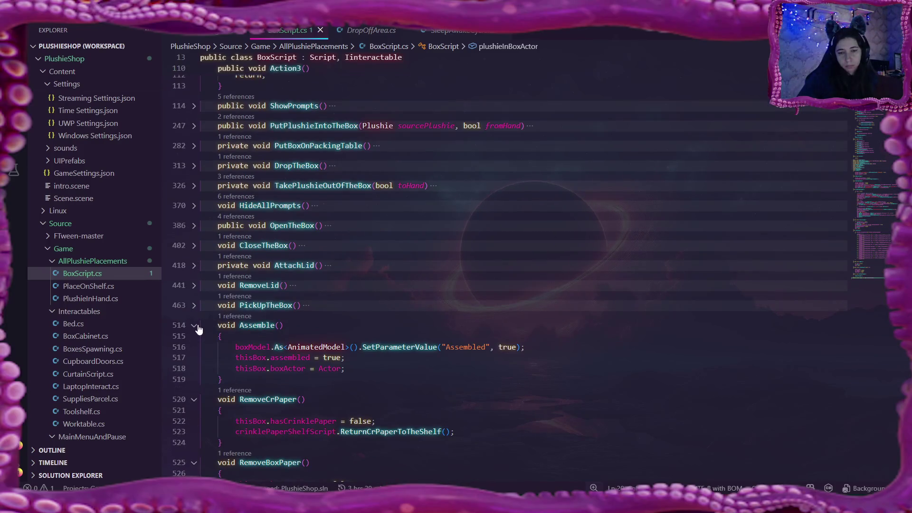
pyautogui.click(194, 325)
pyautogui.click(195, 346)
pyautogui.scroll(-1, 195, 346)
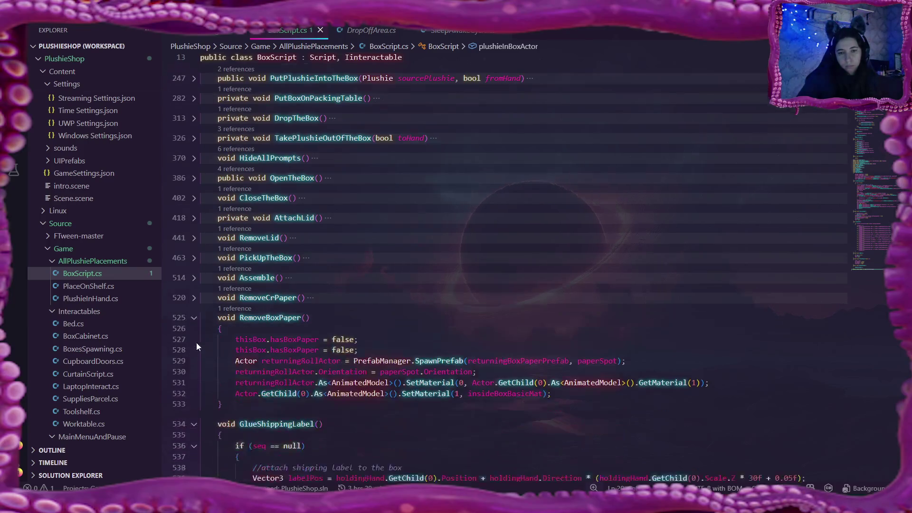
pyautogui.click(195, 317)
pyautogui.scroll(-2, 192, 317)
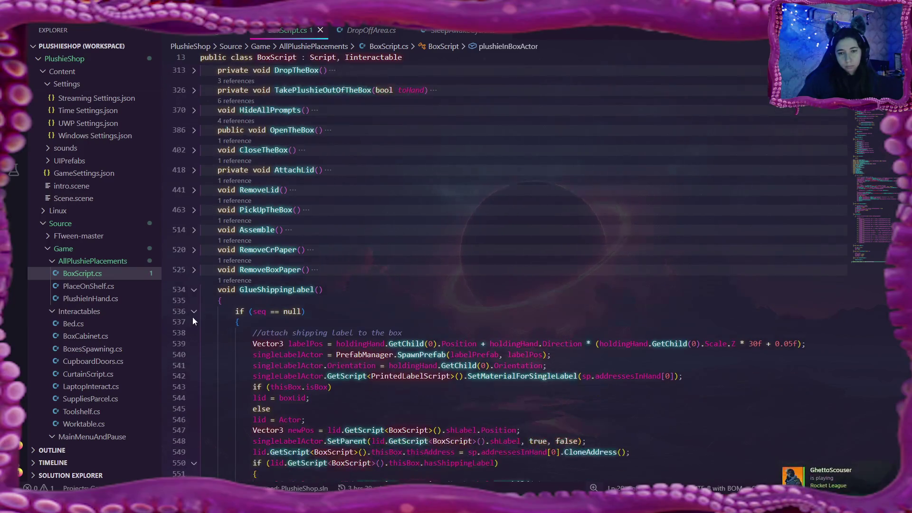
pyautogui.click(194, 291)
pyautogui.click(195, 290)
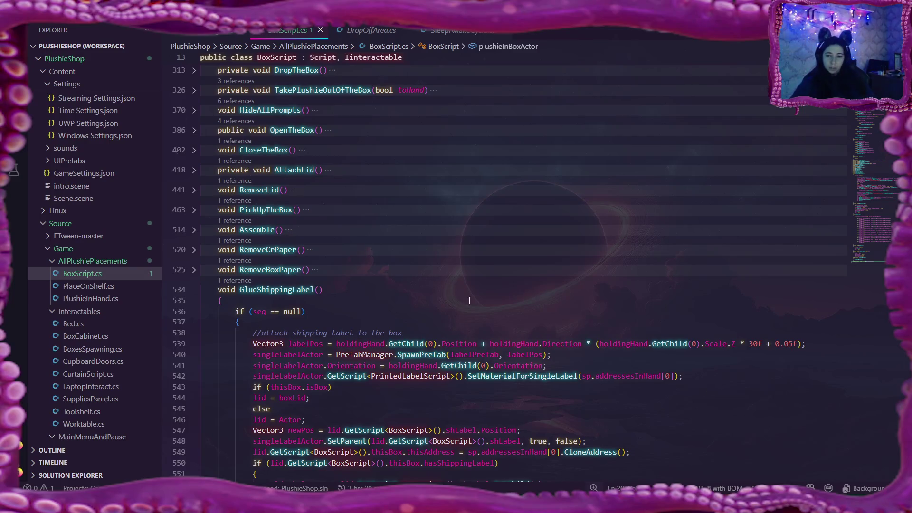
pyautogui.scroll(-3, 499, 301)
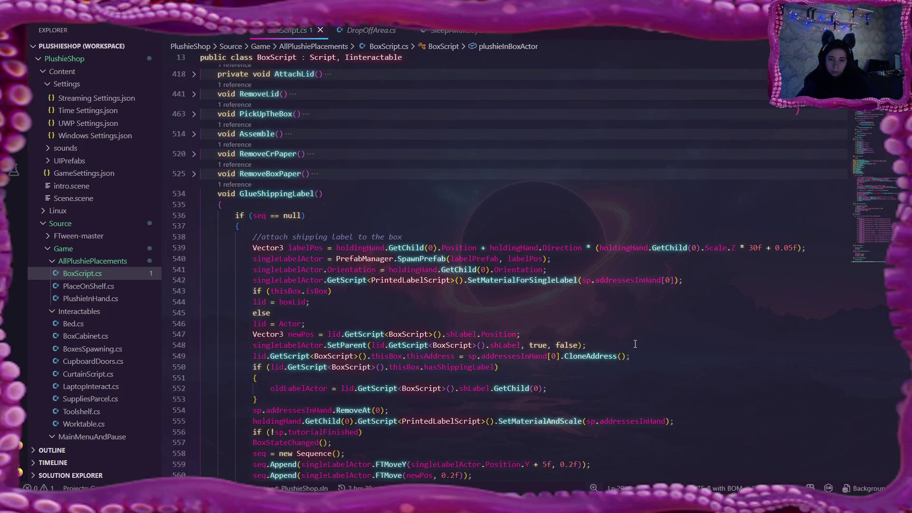
pyautogui.scroll(-2, 634, 345)
pyautogui.scroll(-3, 634, 344)
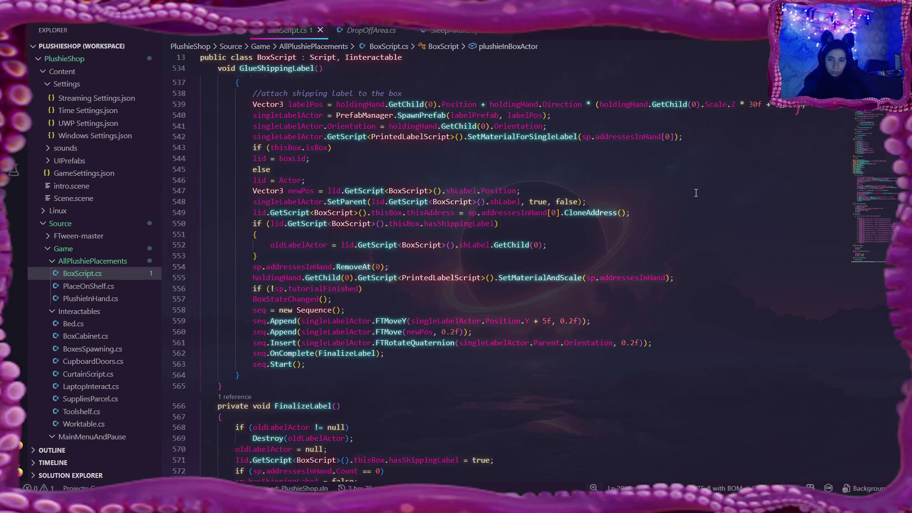
pyautogui.click(617, 200)
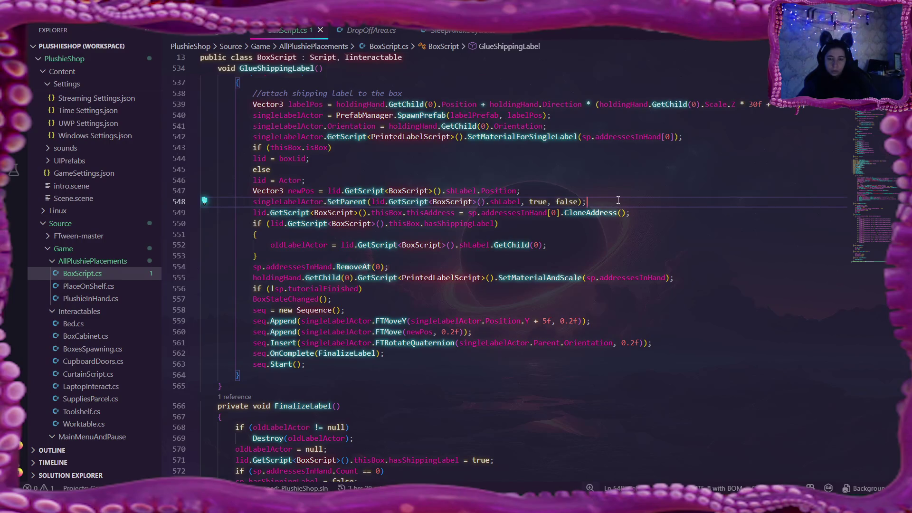
pyautogui.scroll(2, 618, 201)
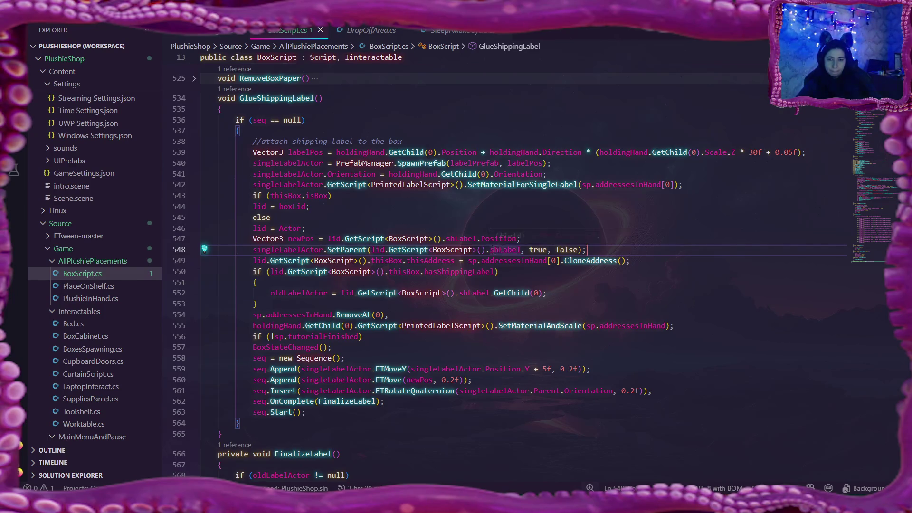
pyautogui.moveTo(538, 202)
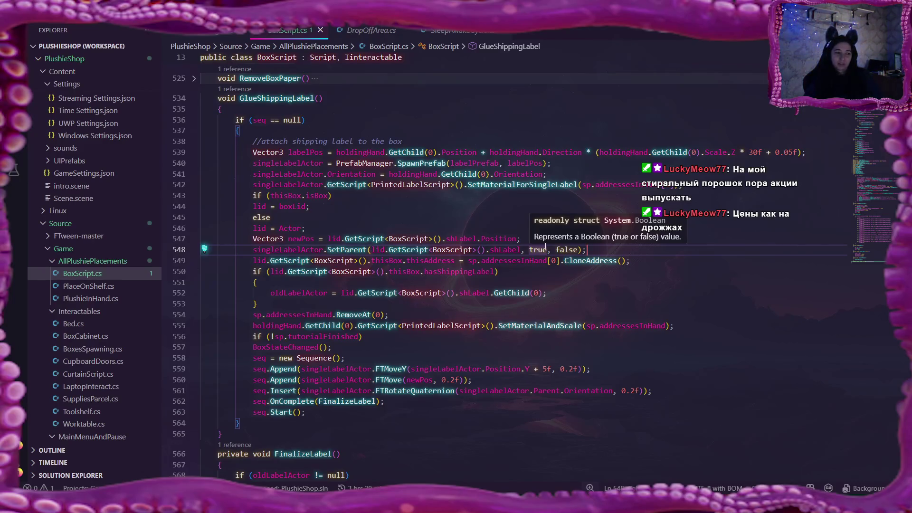
pyautogui.moveTo(538, 249)
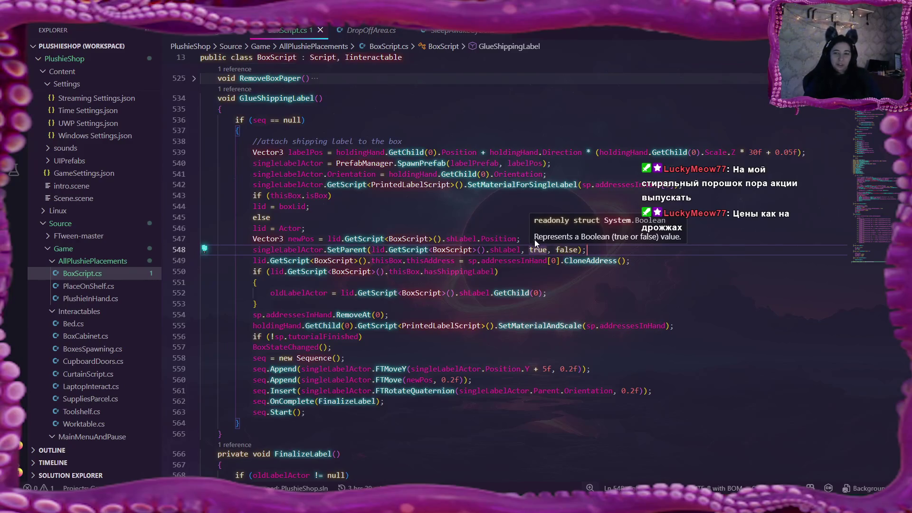
pyautogui.click(500, 272)
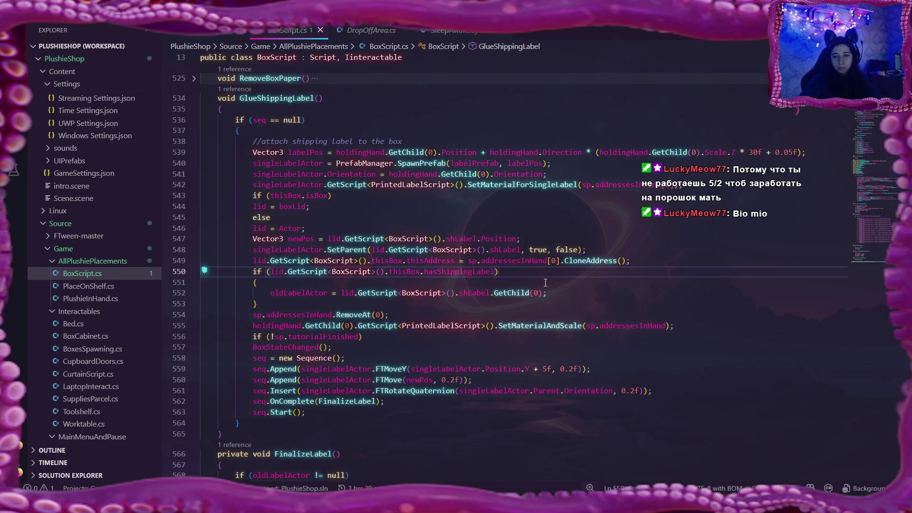
pyautogui.press('Left')
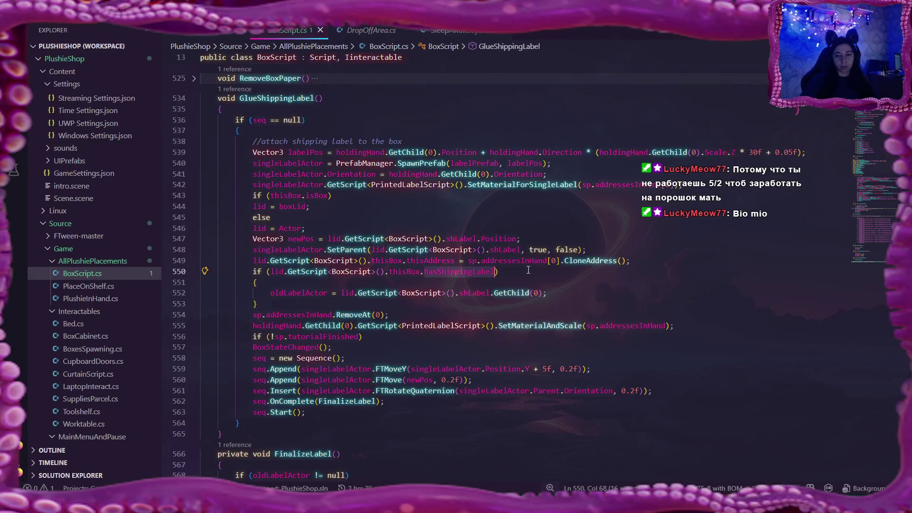
# Remove the trailing whitespace after the oldLabelActor assignment's semicolon on line 552 and select hasShippingLabel on line 550
pyautogui.click(561, 293)
pyautogui.write(';')
pyautogui.press('Tab')
pyautogui.press('Tab')
pyautogui.press('Tab')
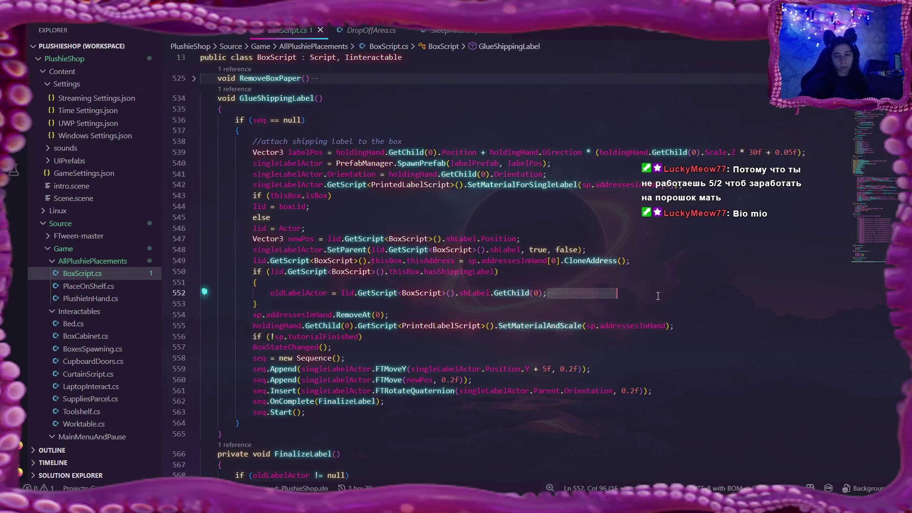
pyautogui.press('BackSpace')
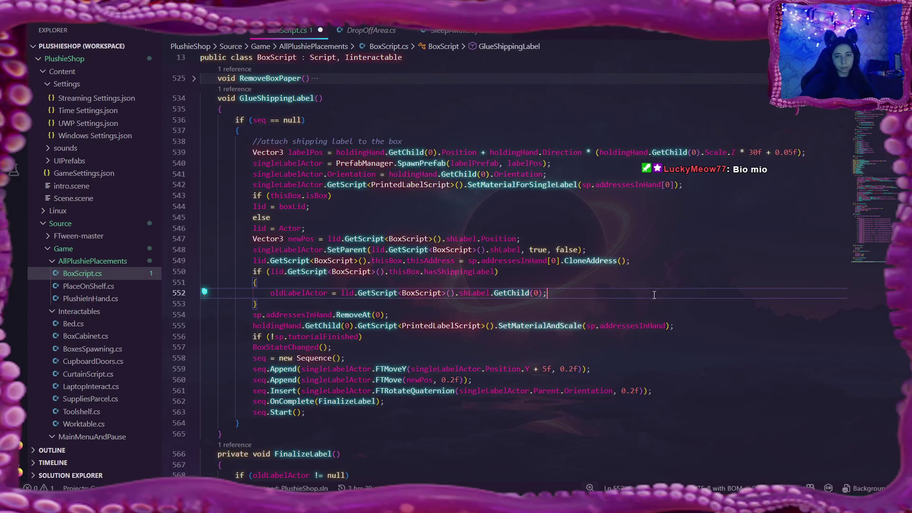
pyautogui.doubleClick(482, 272)
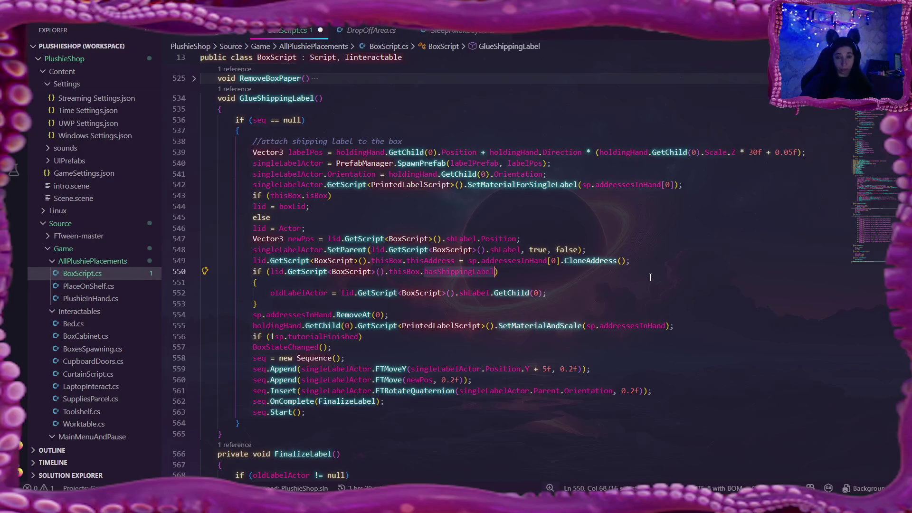
pyautogui.scroll(2, 648, 277)
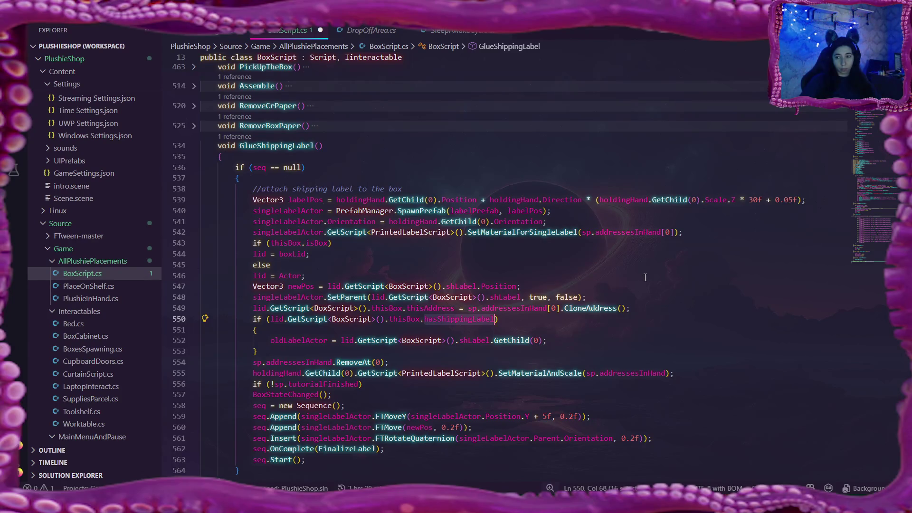
pyautogui.scroll(10, 520, 271)
pyautogui.scroll(2, 520, 272)
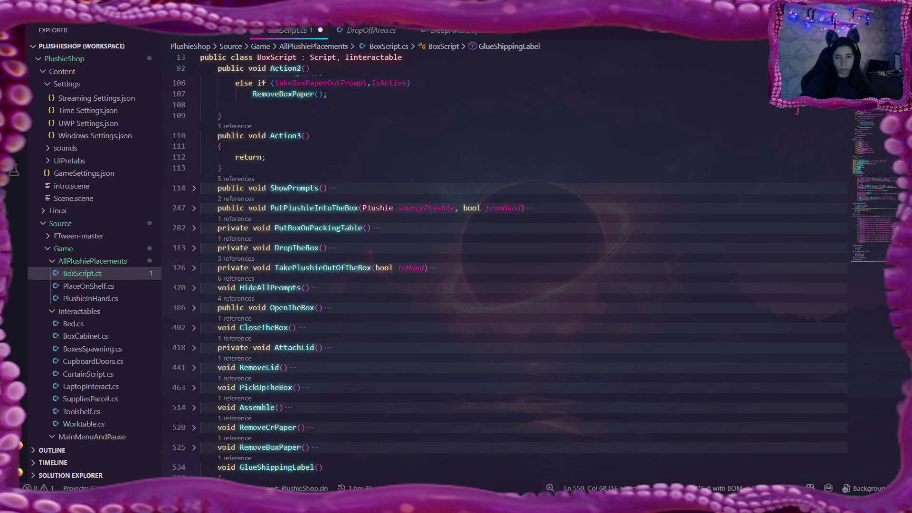
pyautogui.scroll(-5, 498, 286)
pyautogui.scroll(-5, 500, 285)
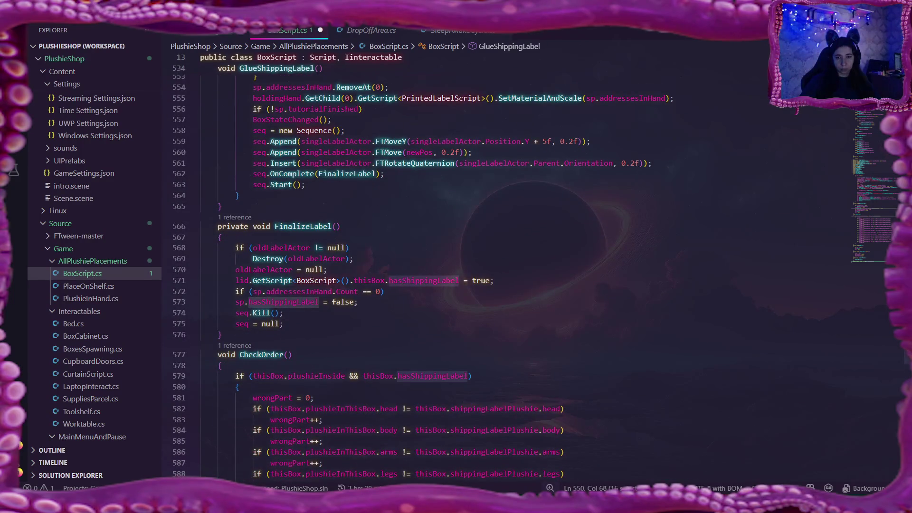
pyautogui.scroll(1, 457, 285)
pyautogui.scroll(5, 457, 285)
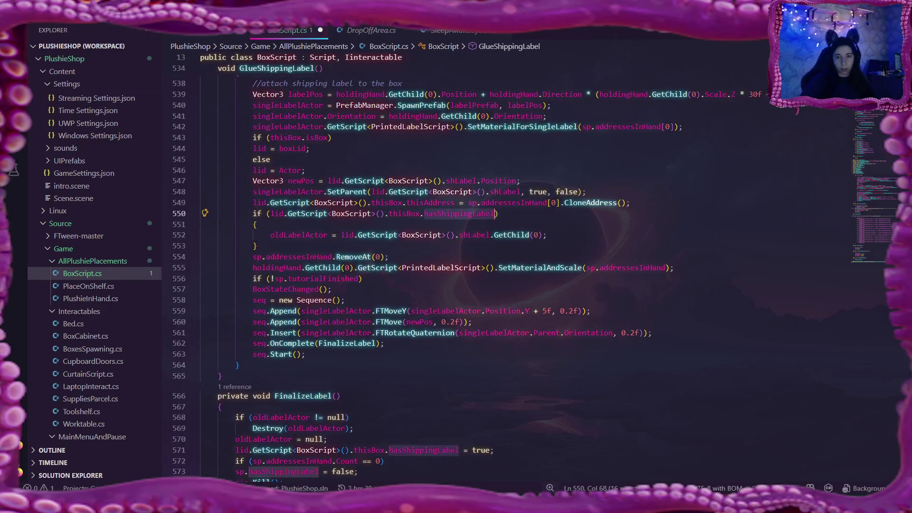
pyautogui.scroll(1, 456, 285)
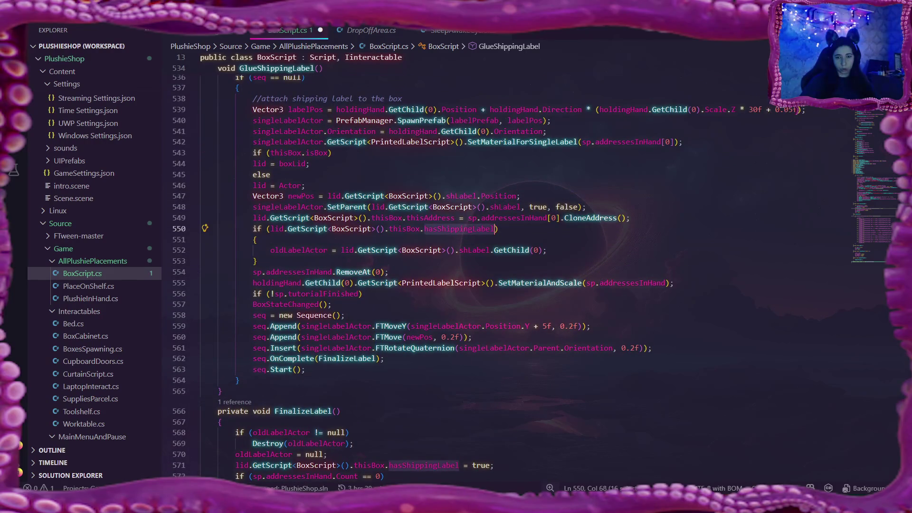
pyautogui.scroll(-1, 457, 285)
# Move the cursor into FinalizeLabel, to the end of line 571 that sets lidBox.hasShippingLabel to true
pyautogui.click(332, 403)
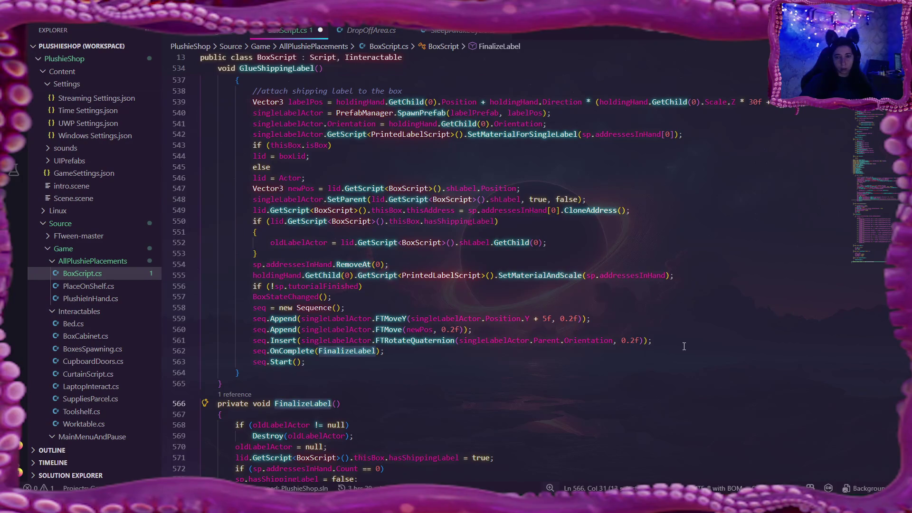
pyautogui.scroll(1, 684, 347)
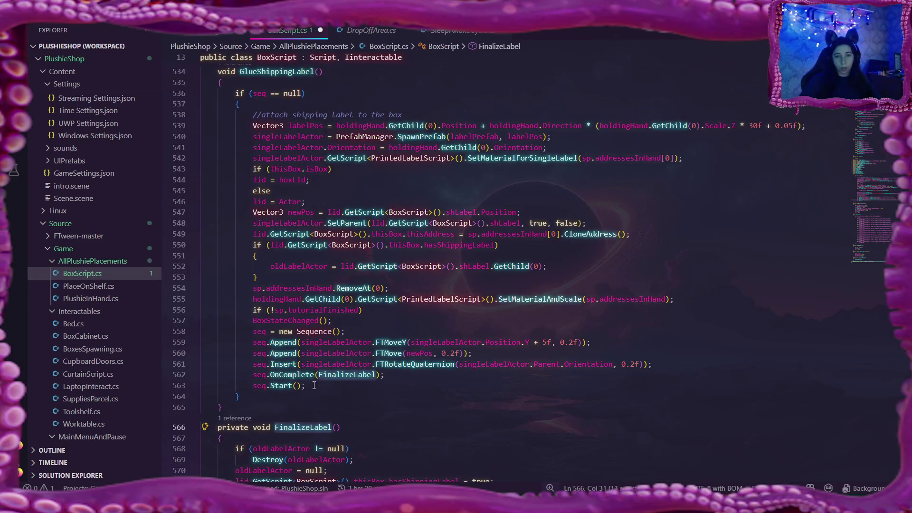
pyautogui.scroll(-3, 404, 371)
pyautogui.click(514, 408)
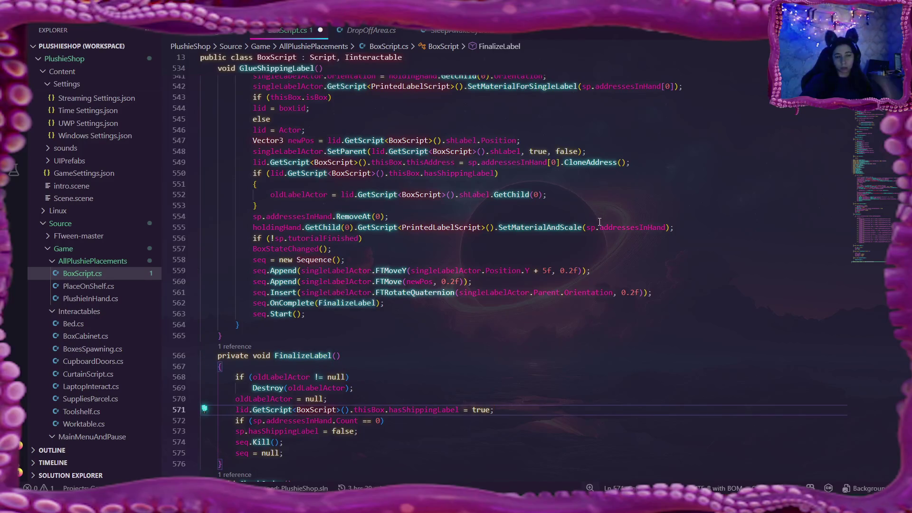